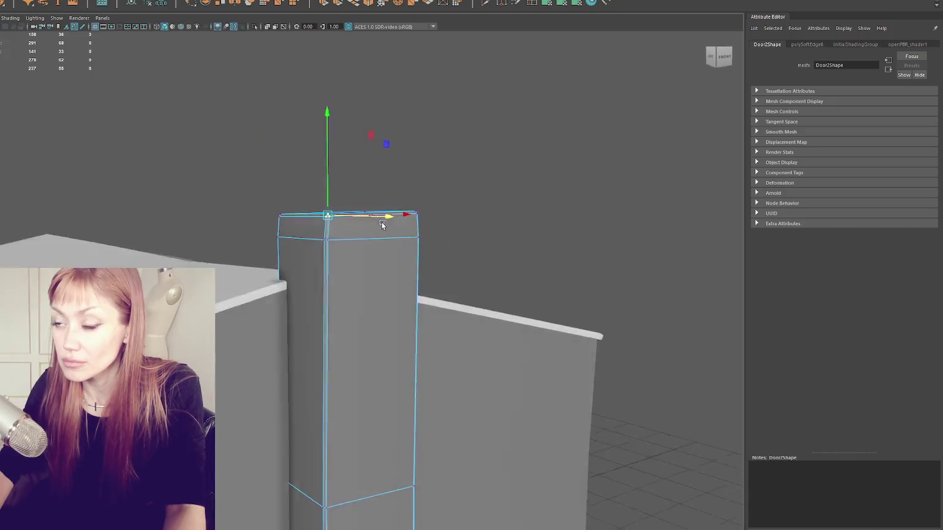
Step: Select the Door2 post as a whole object and delete its construction history
key(ctrl+shift+w)
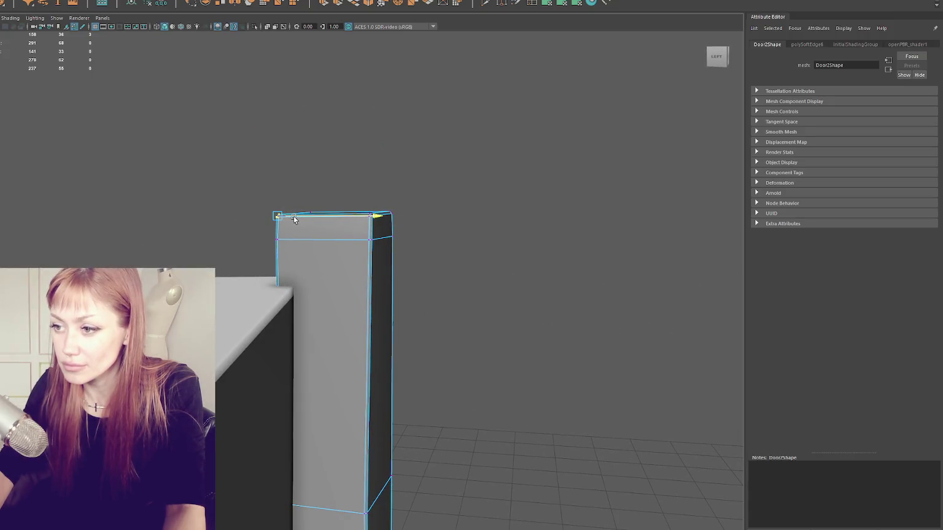
mouse_move(416, 193)
mouse_down()
mouse_move(436, 212)
mouse_move(478, 206)
mouse_move(471, 230)
mouse_move(533, 236)
mouse_move(376, 242)
mouse_move(344, 259)
mouse_move(322, 337)
mouse_move(326, 316)
mouse_move(380, 263)
mouse_up()
right_click(424, 203)
click(424, 205)
mouse_move(424, 205)
mouse_down()
mouse_move(386, 195)
mouse_move(483, 261)
mouse_move(335, 228)
mouse_up()
click(311, 233)
drag(381, 204, 143, 21)
click(153, 5)
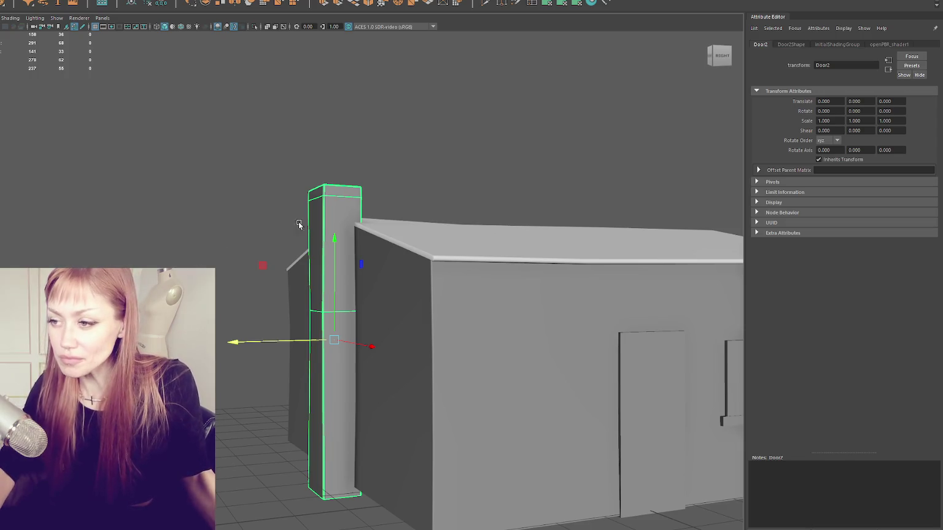
Step: Select the house mesh, then its parent WastelandBuildingParts group
mouse_move(249, 164)
mouse_down()
mouse_move(369, 212)
mouse_move(554, 209)
mouse_move(372, 207)
mouse_move(537, 190)
mouse_move(383, 178)
mouse_up()
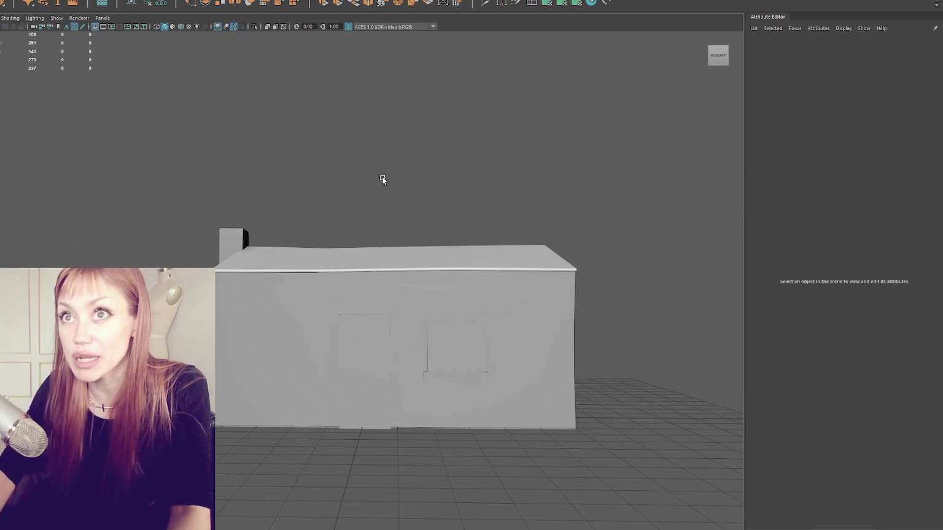
scroll(383, 178, up, 3)
scroll(285, 195, down, 5)
click(345, 274)
scroll(321, 183, up, 4)
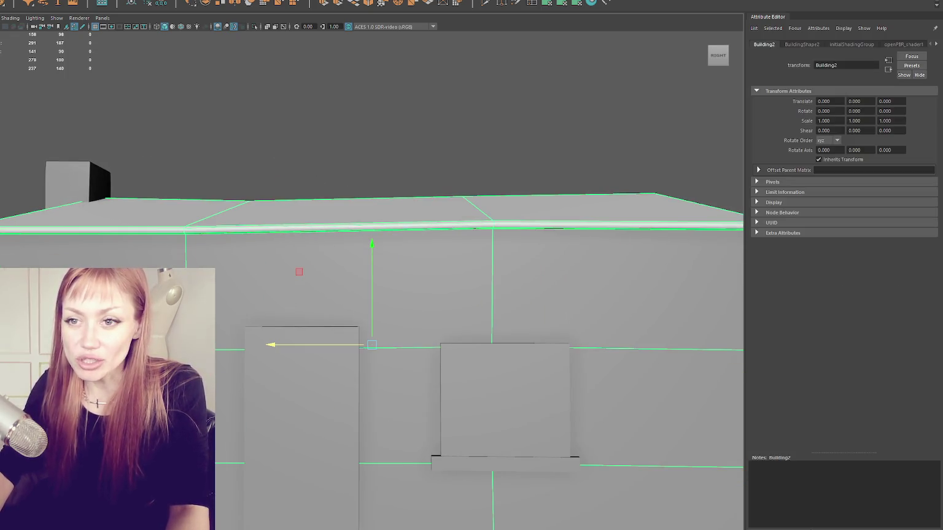
key(Up)
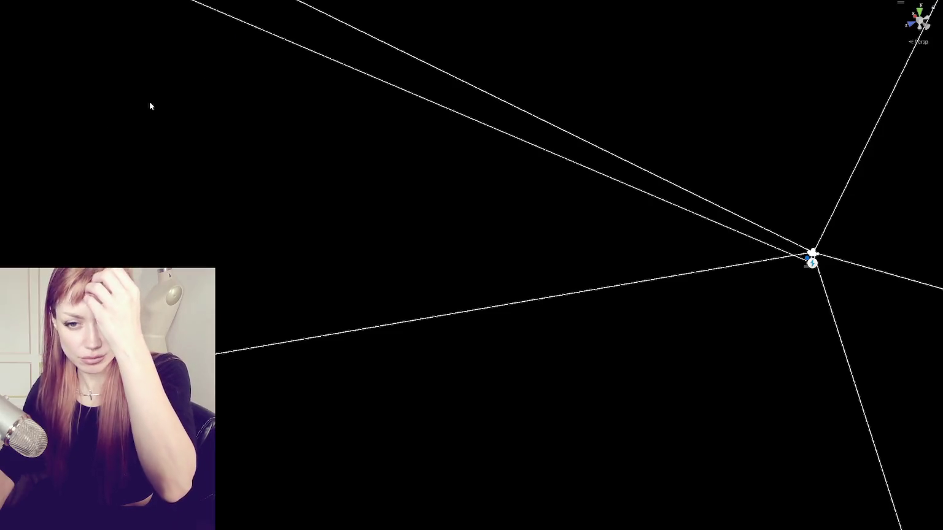
Step: Reveal the project side panel and frame the house prefab in the Scene view
drag(1, 175, 130, 175)
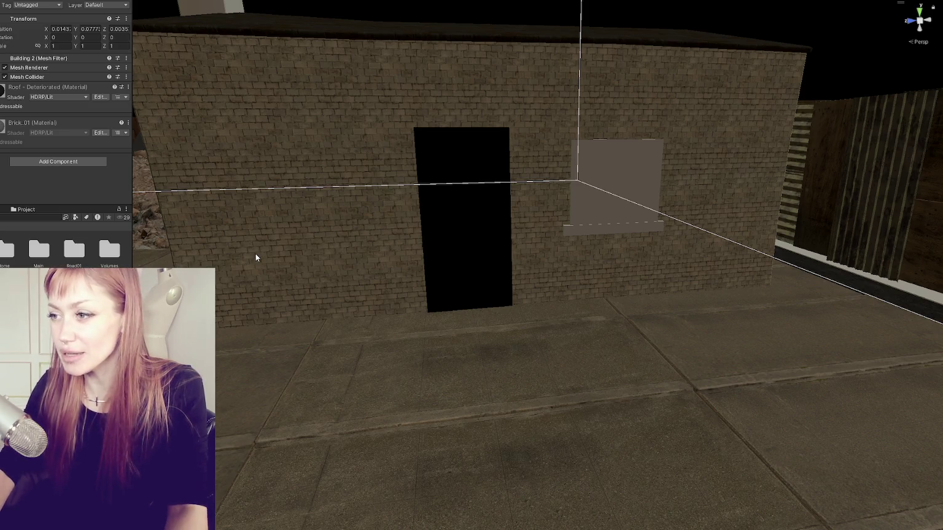
scroll(254, 257, down, 5)
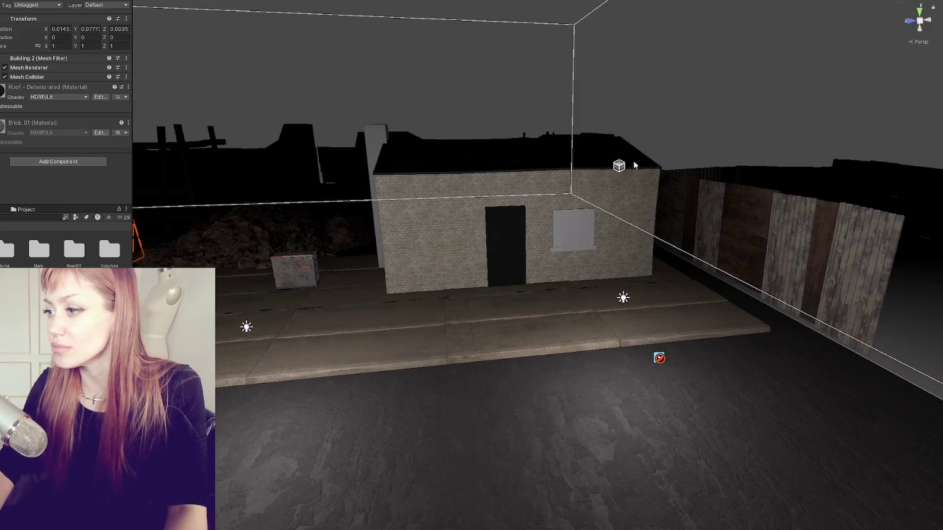
mouse_move(490, 281)
mouse_down()
mouse_move(779, 242)
mouse_move(543, 278)
mouse_move(612, 250)
mouse_move(575, 219)
mouse_move(634, 166)
mouse_up()
click(712, 289)
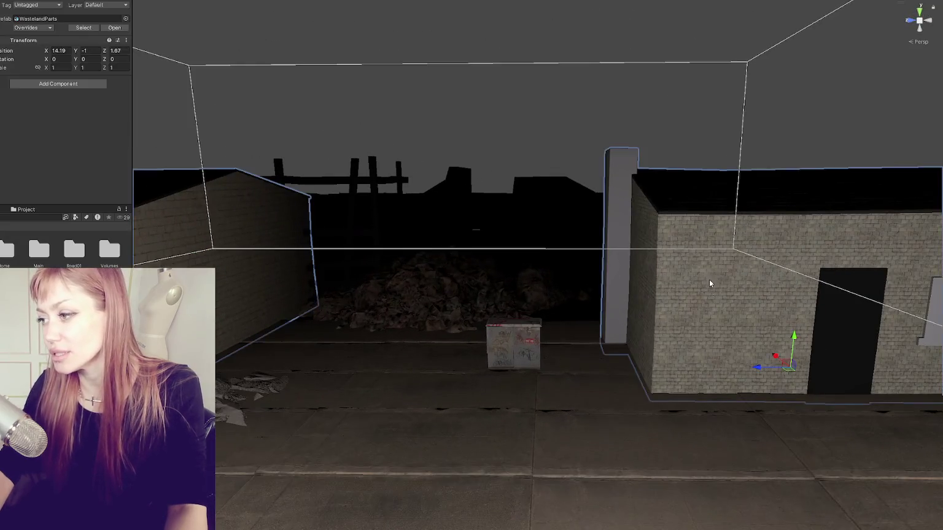
key(f)
Step: Select and frame the Building 2 mesh, then pick the door post
click(341, 295)
key(f)
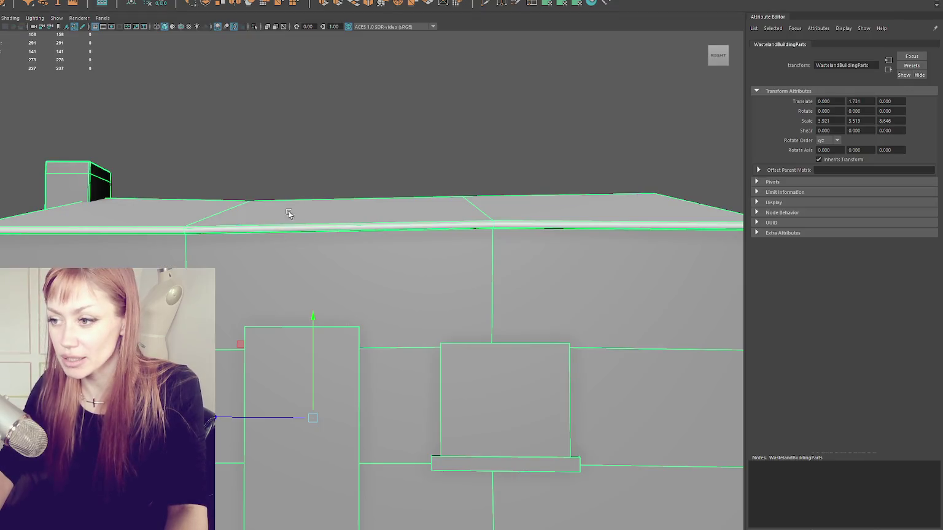
mouse_move(287, 213)
mouse_down()
mouse_move(80, 184)
mouse_move(248, 116)
mouse_up()
click(248, 118)
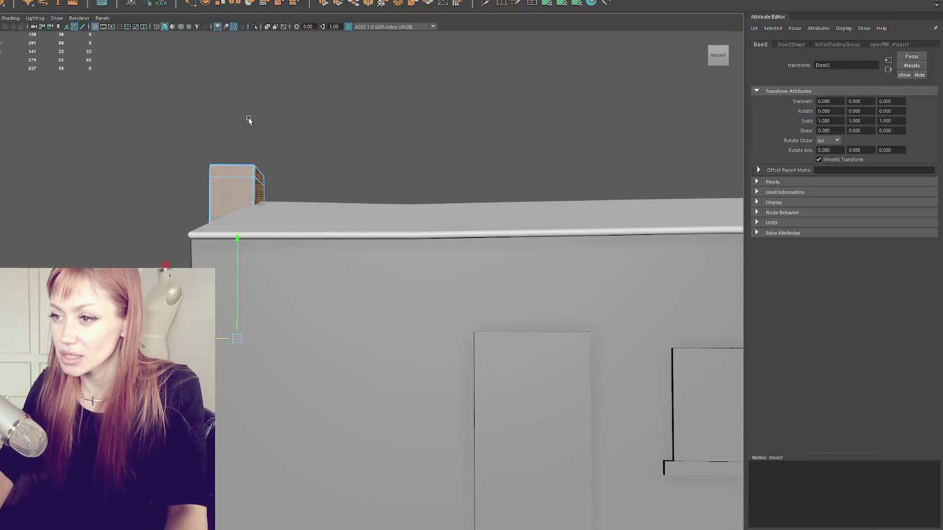
Step: Automatically lay out the Door2 post's UVs and reselect its tall pillar face
click(196, 1)
key(Escape)
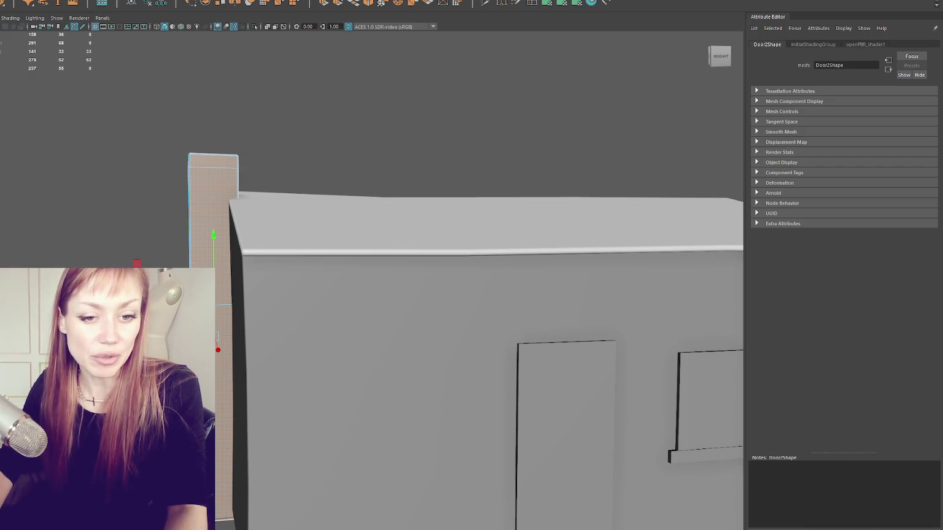
key(g)
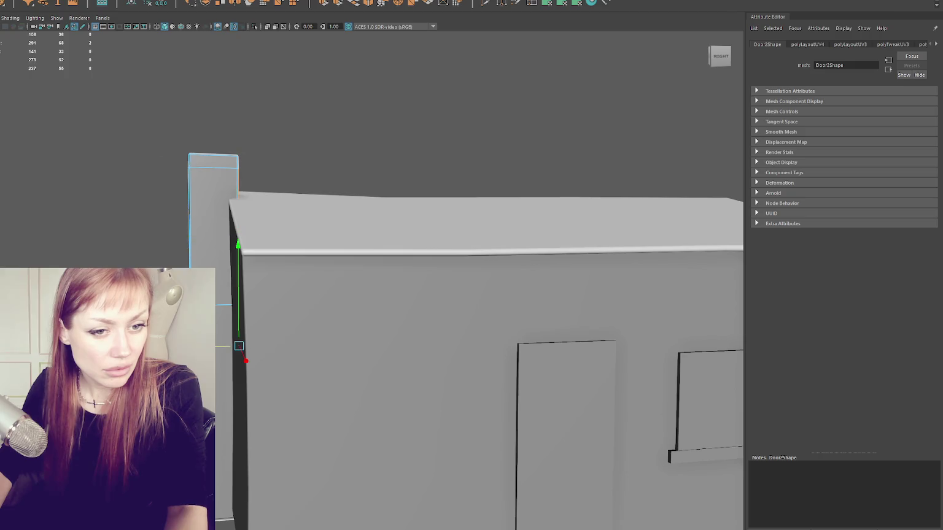
click(213, 209)
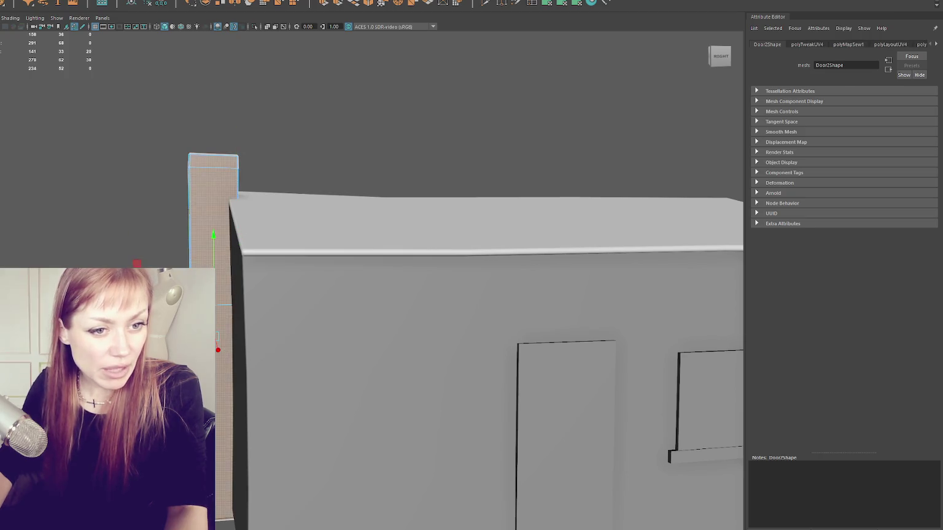
key(Escape)
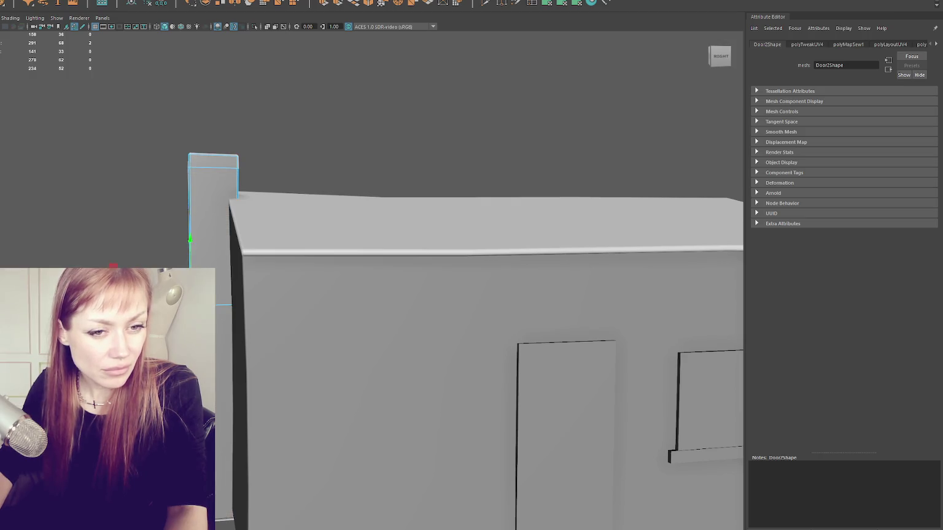
click(216, 334)
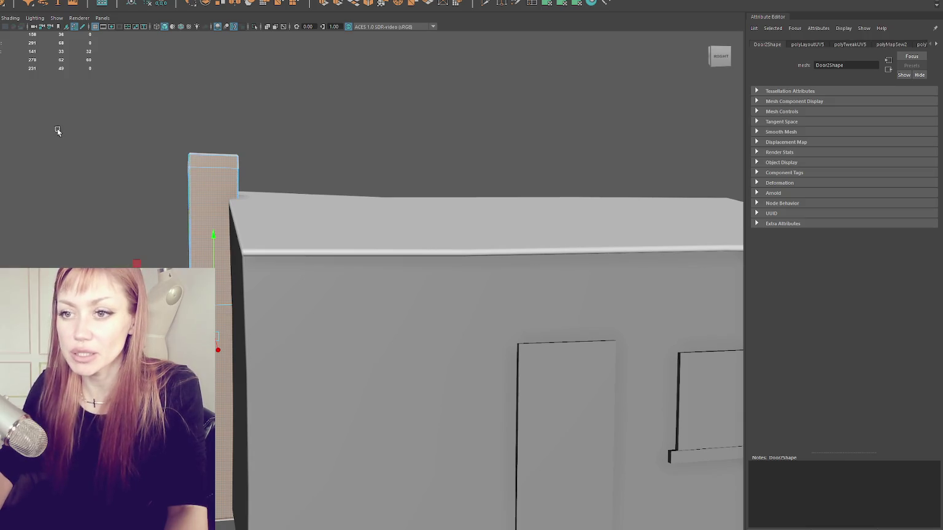
Step: Select the WastelandBuildingParts object, then pick and clear the roof face
key(F8)
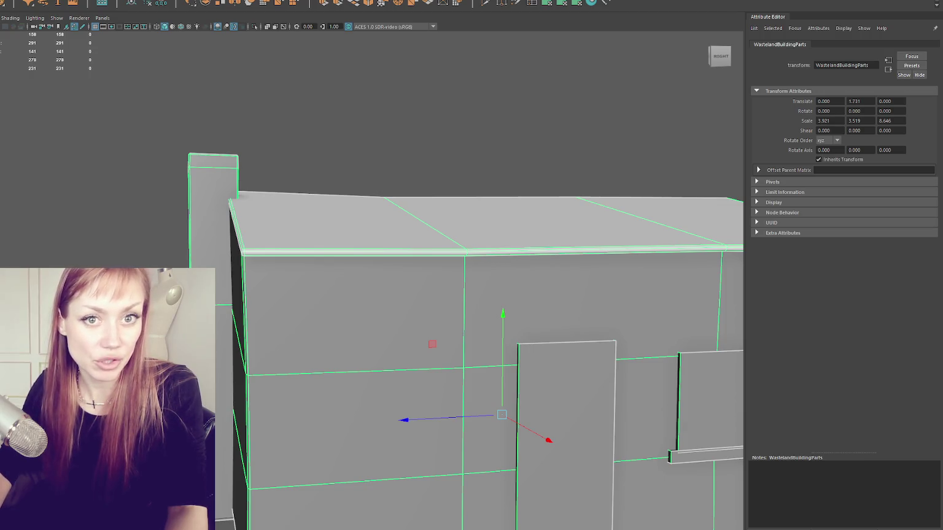
scroll(450, 214, down, 5)
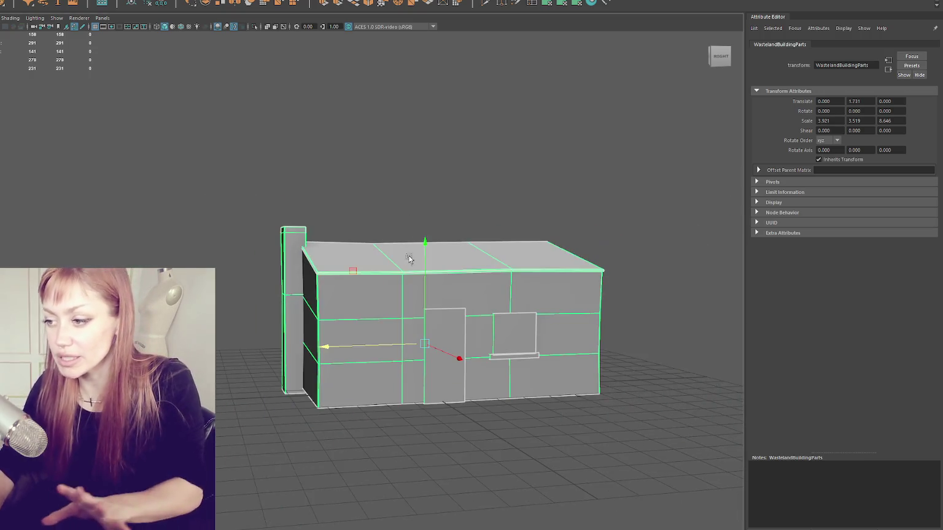
click(367, 197)
scroll(495, 230, up, 3)
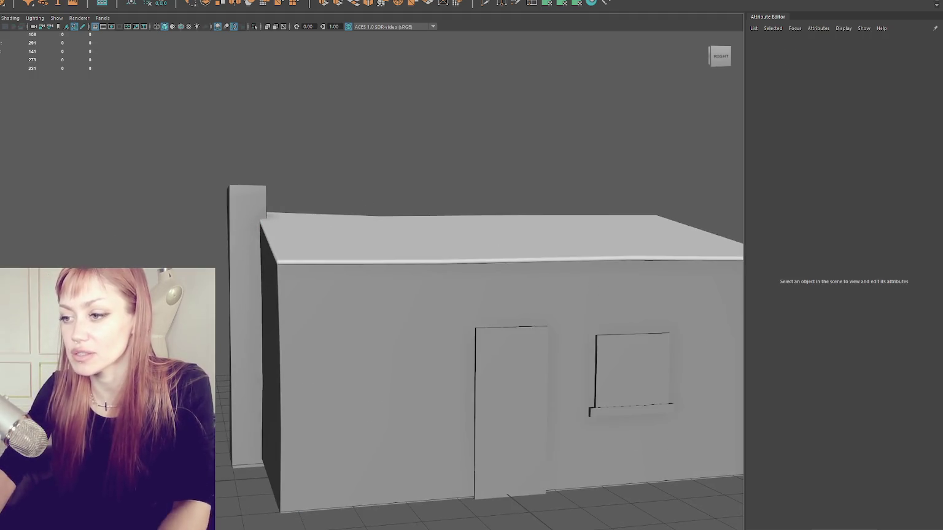
click(310, 248)
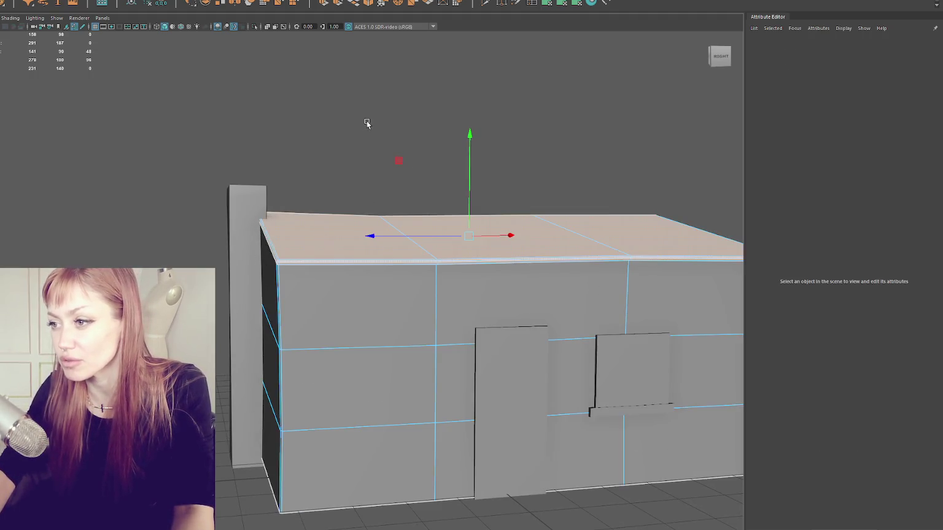
click(147, 108)
mouse_move(195, 86)
mouse_down()
mouse_move(259, 126)
mouse_move(184, 307)
mouse_up()
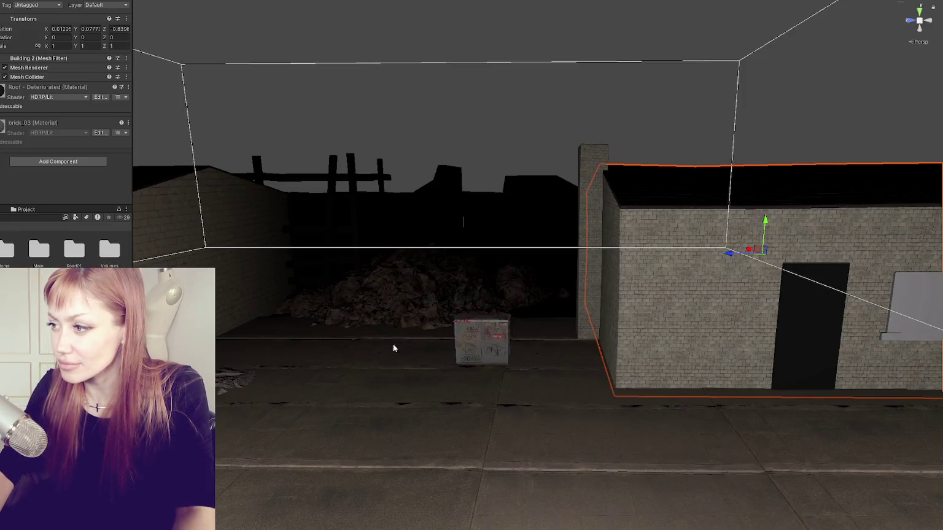
Step: Frame the selected Building 2 in the Scene view to inspect its brick walls
key(f)
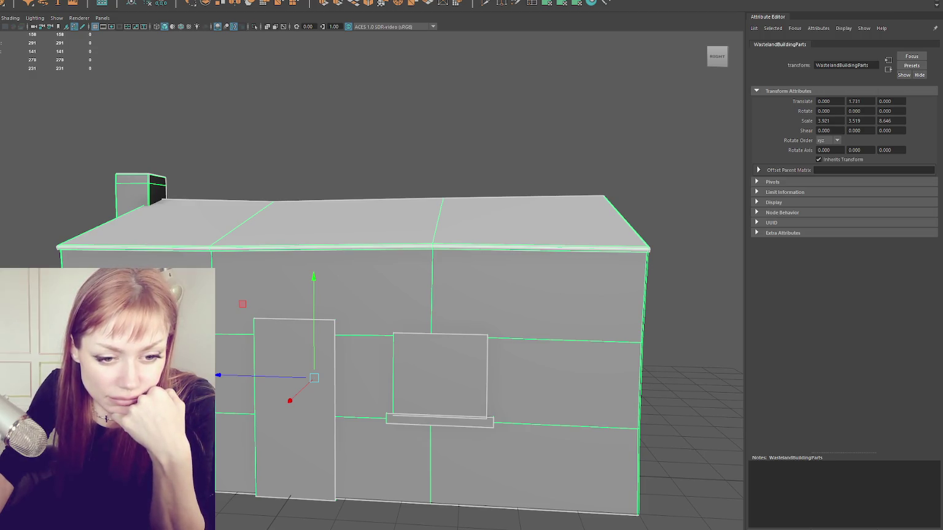
Step: Select the tall post's top edge and adjust it with the UV tools
click(132, 190)
drag(106, 183, 172, 189)
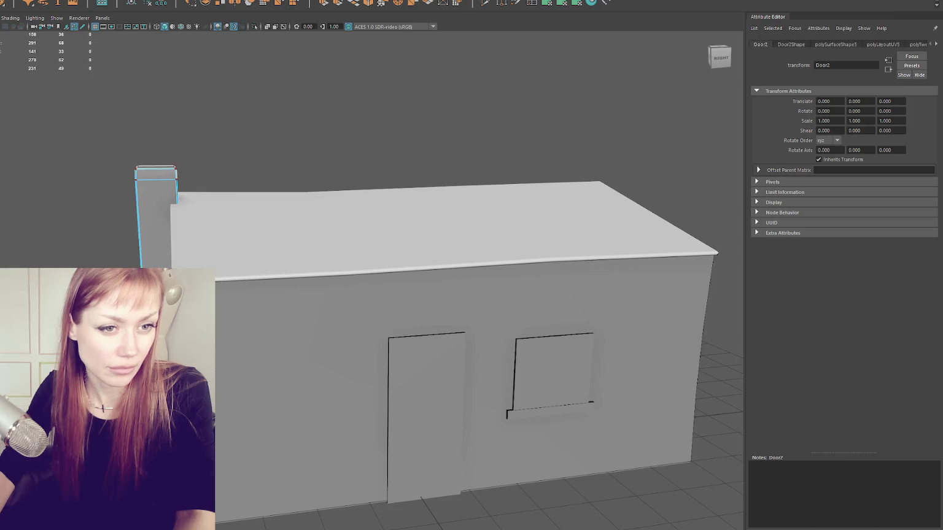
click(155, 167)
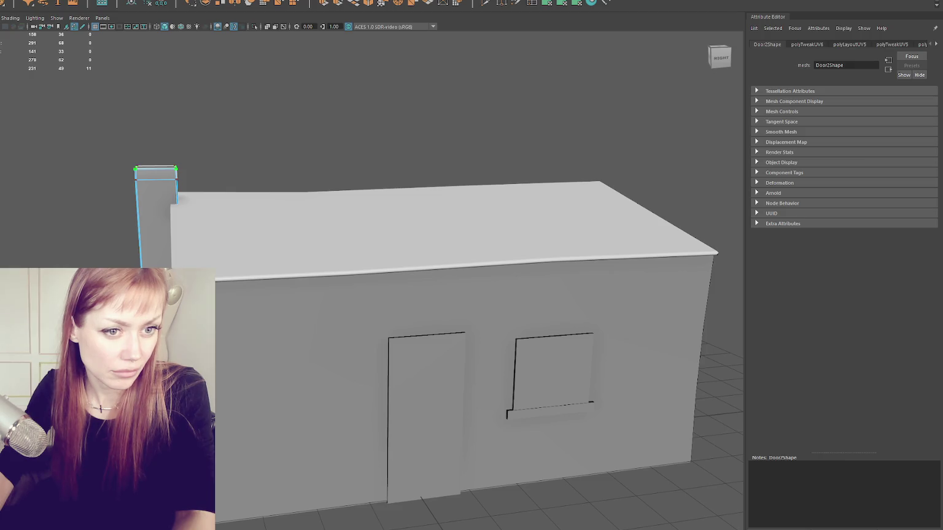
right_click(22, 185)
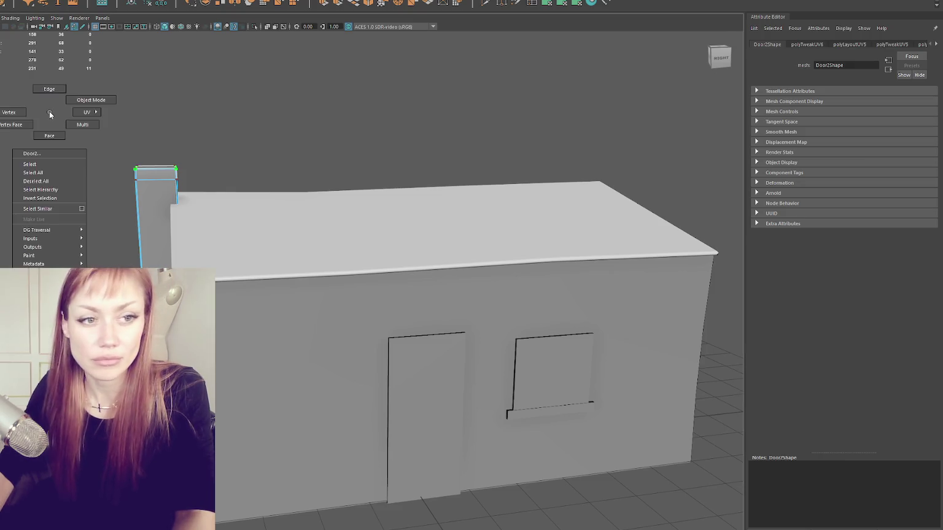
click(22, 184)
Step: Select the building group, switch to wireframe display and pick the roof mesh
click(184, 245)
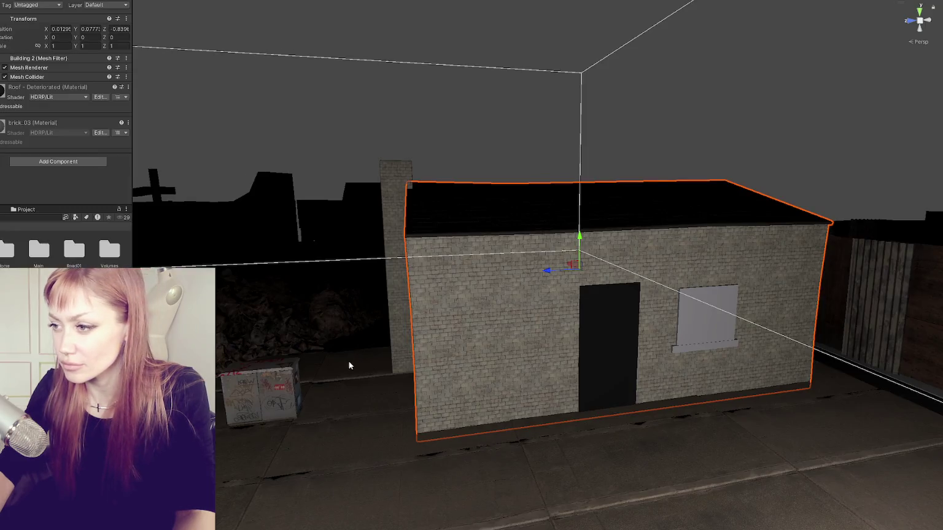
mouse_move(349, 365)
mouse_down()
mouse_move(404, 343)
mouse_move(573, 348)
mouse_move(339, 334)
mouse_move(454, 343)
mouse_move(314, 349)
mouse_up()
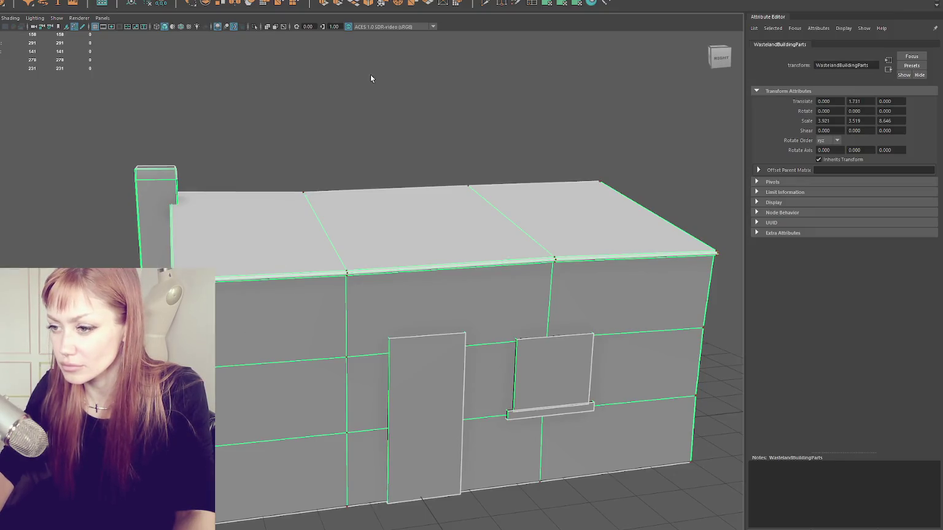
key(4)
click(367, 272)
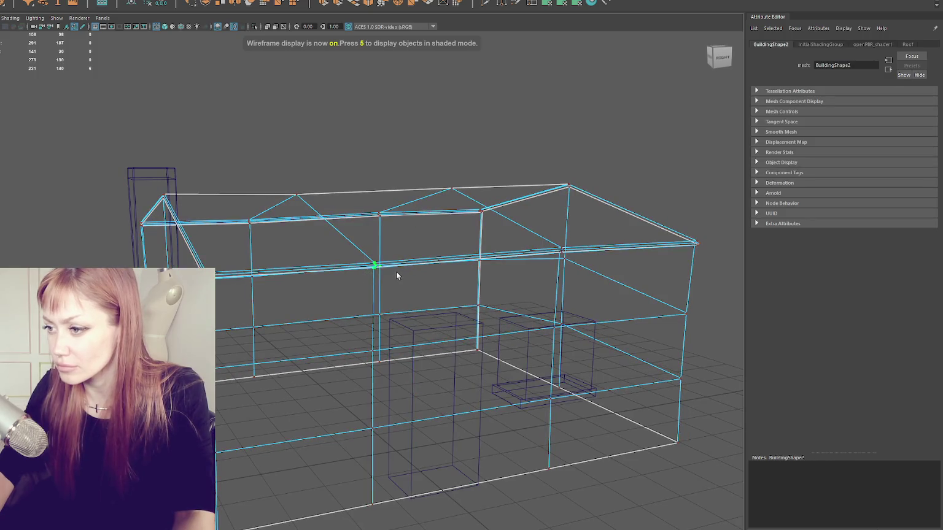
Step: In vertex mode, select a roof-edge corner vertex and move it vertically
scroll(344, 282, up, 10)
key(6)
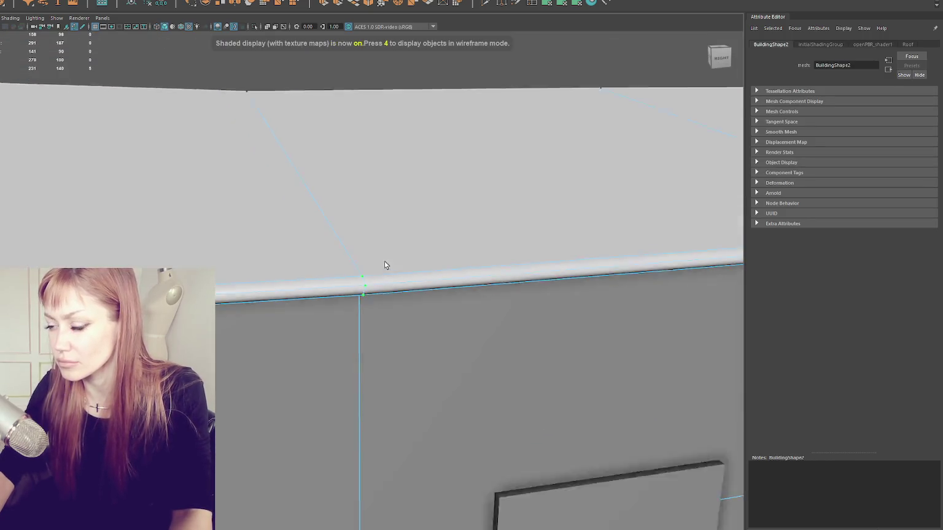
mouse_move(385, 264)
alt+mouse_down()
mouse_move(367, 246)
mouse_move(375, 273)
alt+mouse_up()
key(F8)
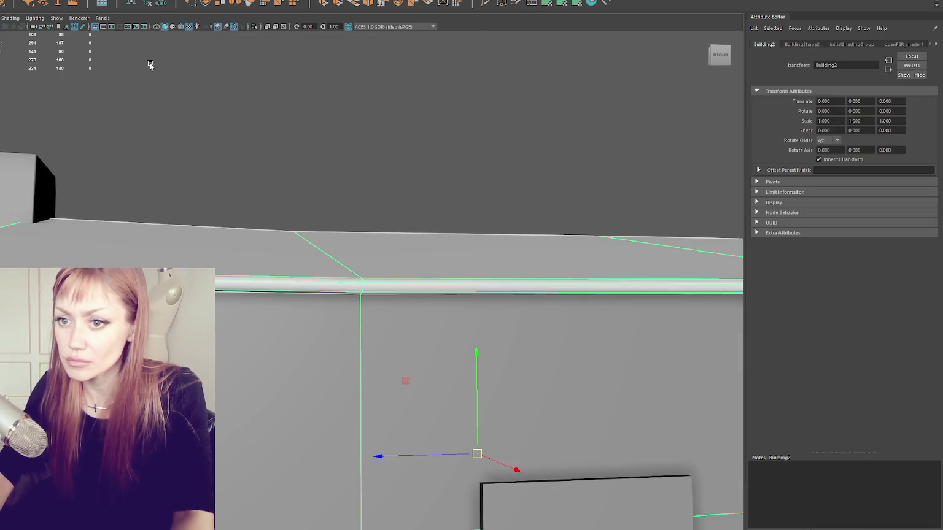
key(F8)
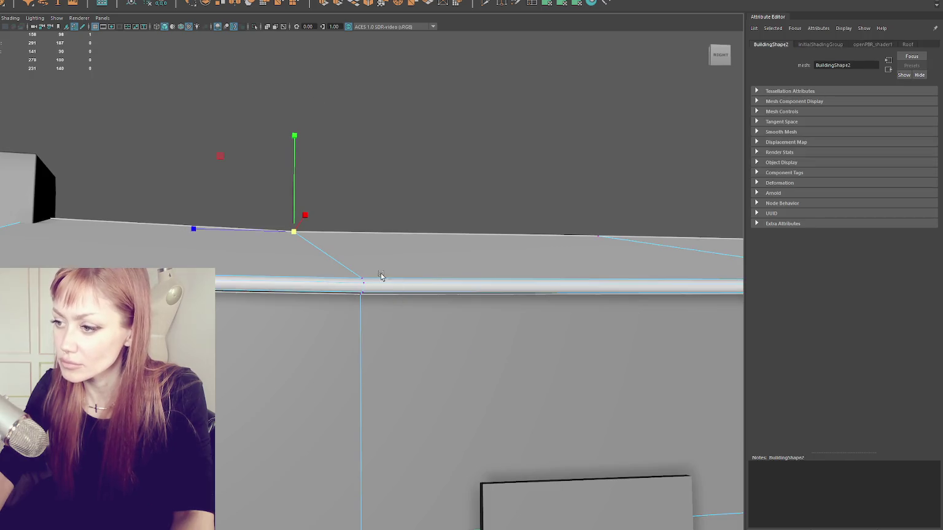
click(363, 283)
key(4)
mouse_move(362, 289)
alt+mouse_down()
mouse_move(696, 307)
mouse_move(635, 349)
alt+mouse_up()
drag(652, 246, 653, 258)
Step: Select the remaining roof-edge vertices, then clear them and select the whole building group
mouse_move(663, 295)
alt+mouse_down()
mouse_move(532, 297)
mouse_move(507, 261)
mouse_move(468, 261)
mouse_move(520, 195)
mouse_move(370, 194)
mouse_move(365, 208)
alt+mouse_up()
click(376, 233)
alt+drag(636, 240, 552, 251)
click(577, 237)
click(101, 238)
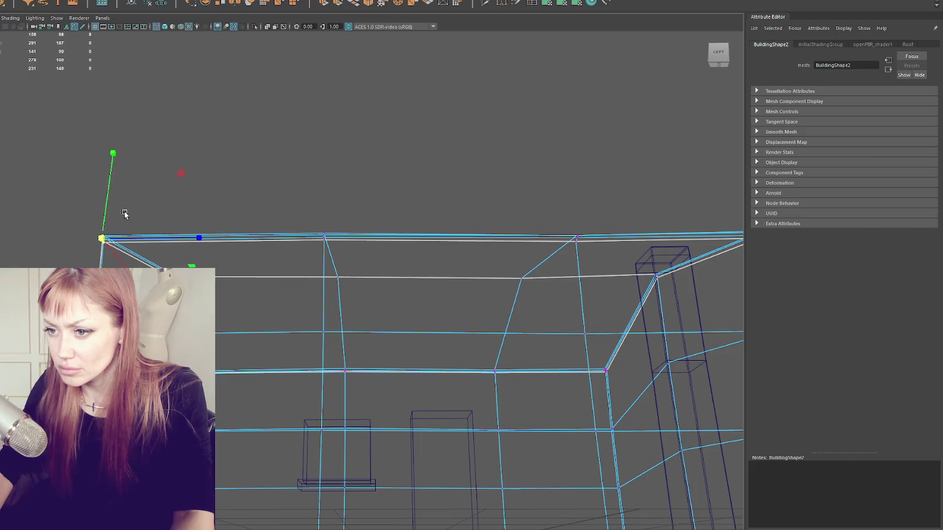
click(251, 126)
alt+drag(251, 127, 369, 154)
click(400, 307)
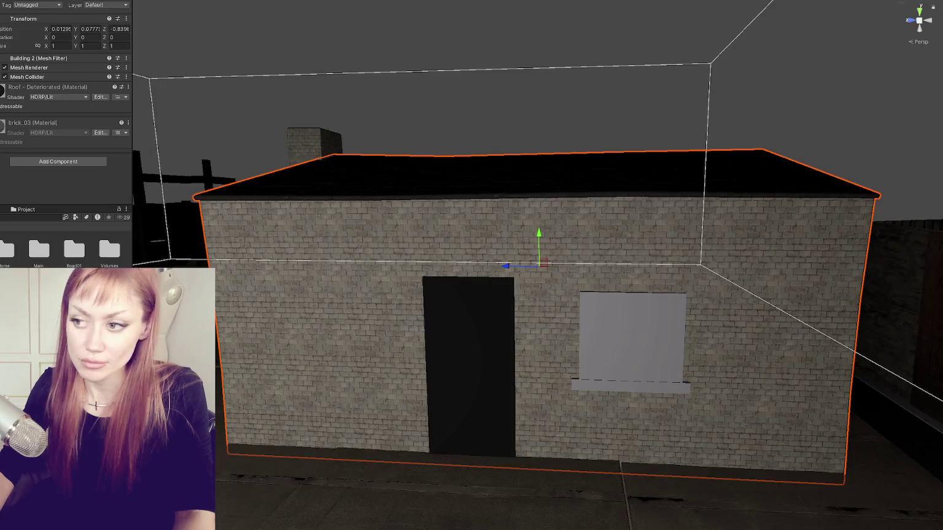
scroll(377, 326, down, 3)
mouse_move(377, 326)
alt+mouse_down()
mouse_move(480, 297)
mouse_move(404, 299)
mouse_move(487, 263)
alt+mouse_up()
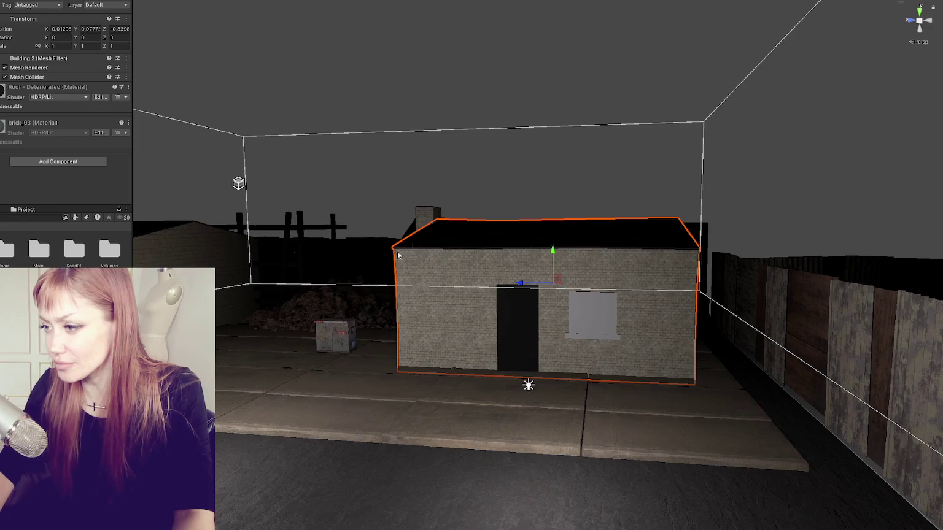
click(596, 310)
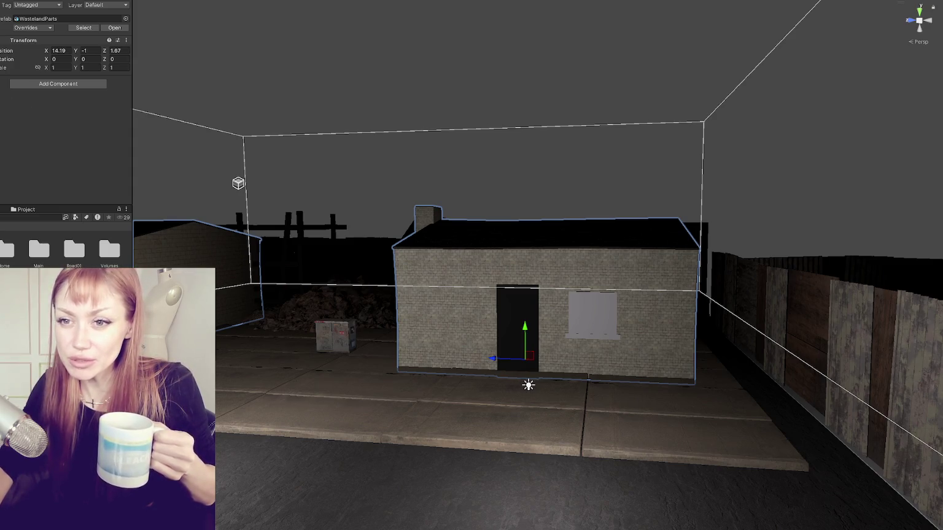
key(ctrl+z)
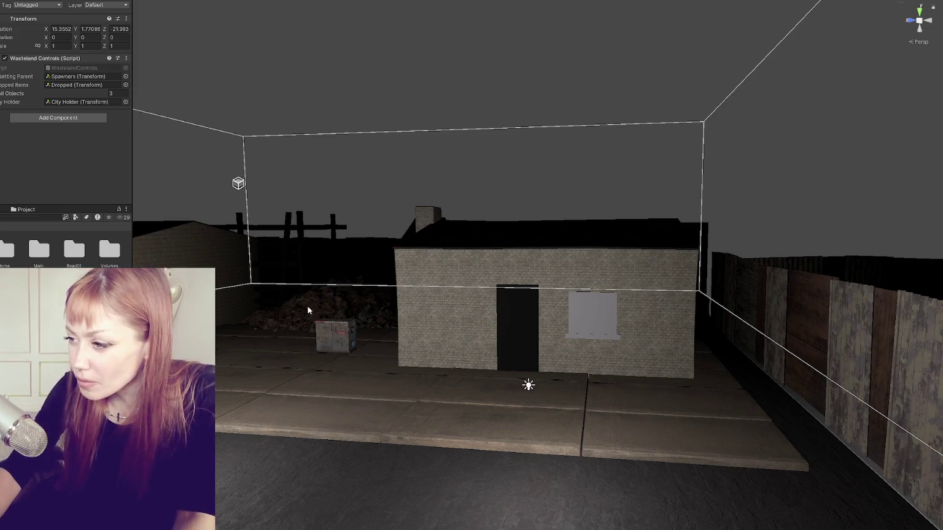
drag(309, 311, 692, 230)
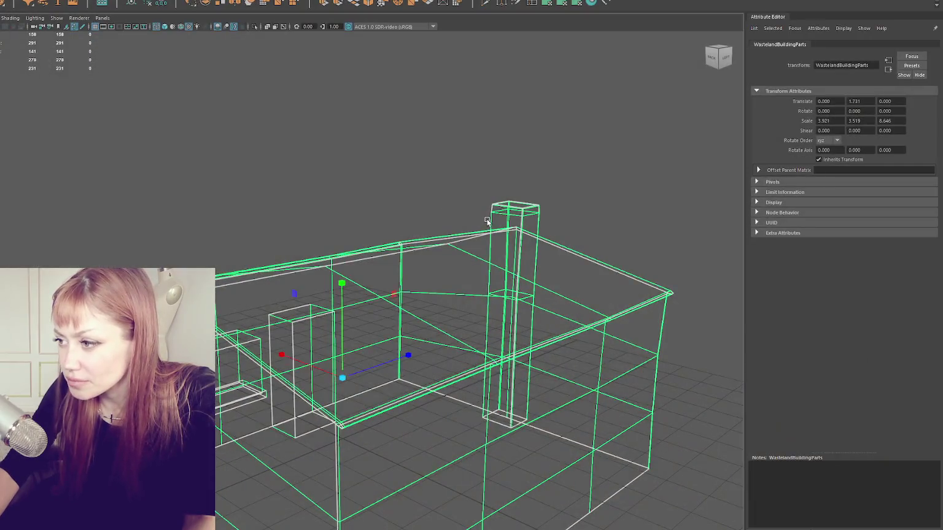
mouse_move(487, 221)
mouse_down()
mouse_move(459, 200)
mouse_move(232, 197)
mouse_up()
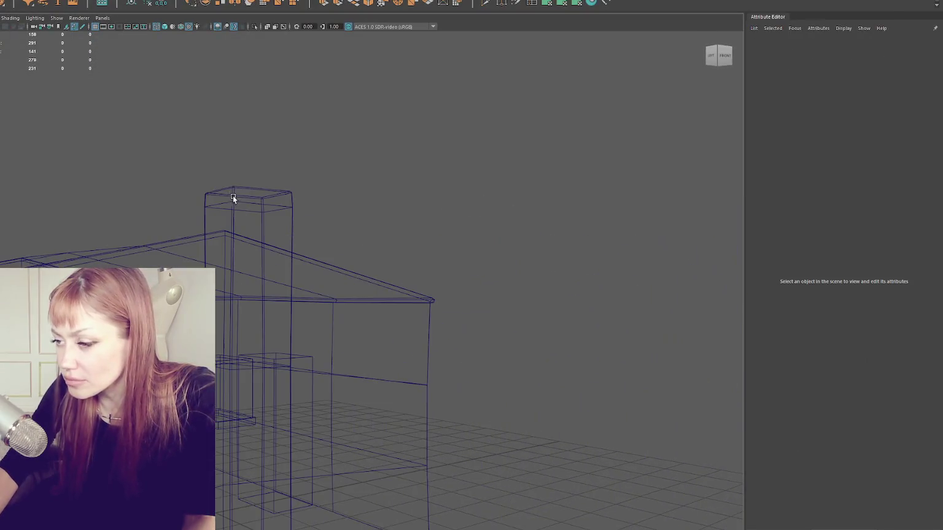
Step: Select the tall pillar and switch the model to shaded display
click(231, 197)
right_click(353, 164)
mouse_move(354, 163)
mouse_down()
mouse_move(375, 184)
mouse_move(343, 175)
mouse_up()
right_click(343, 171)
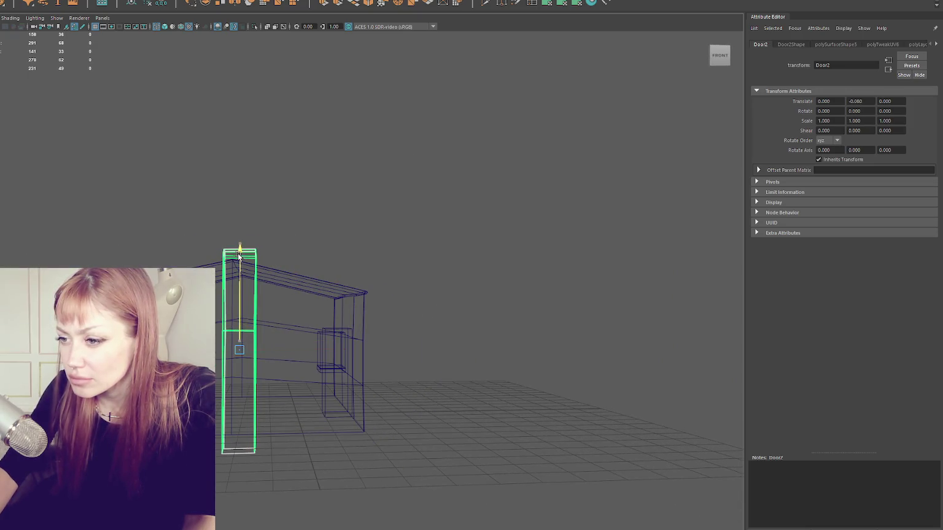
key(5)
Step: Select the shed's main building mesh, then its door piece
click(316, 216)
mouse_move(316, 216)
mouse_down()
mouse_move(365, 241)
mouse_move(336, 236)
mouse_up()
click(392, 326)
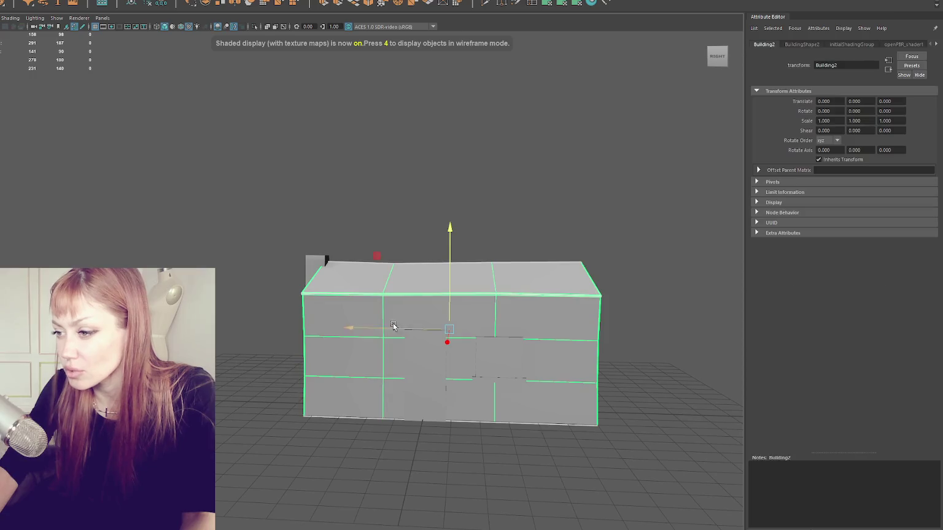
scroll(359, 251, up, 5)
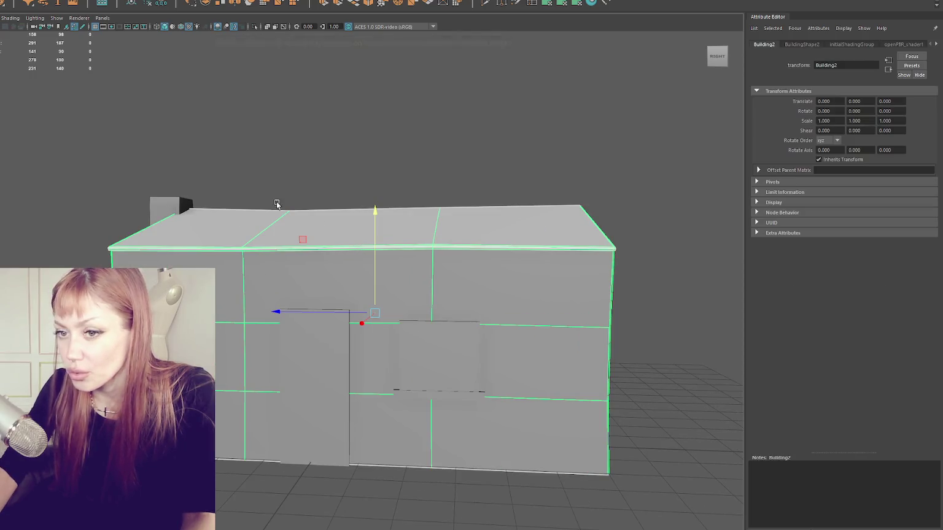
click(299, 367)
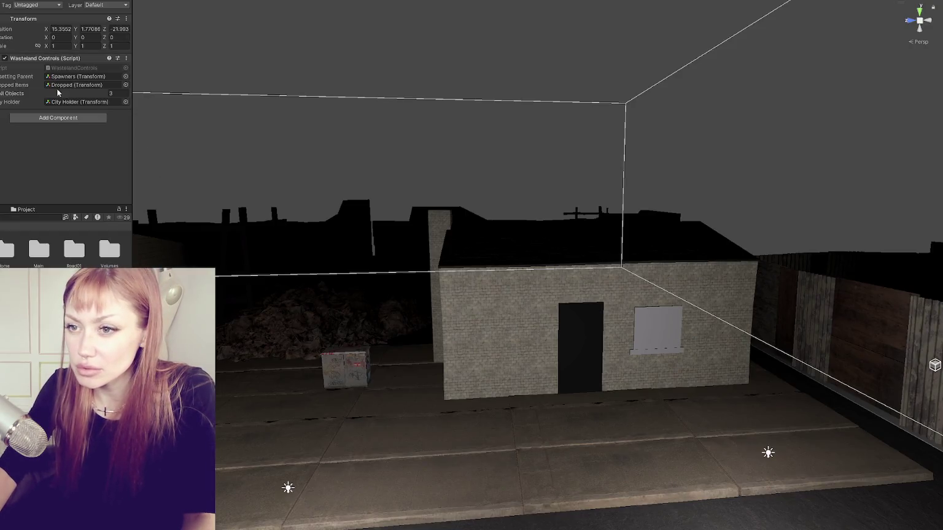
Step: Apply the Brick Texture material to the shed's wall mesh
click(492, 326)
click(483, 338)
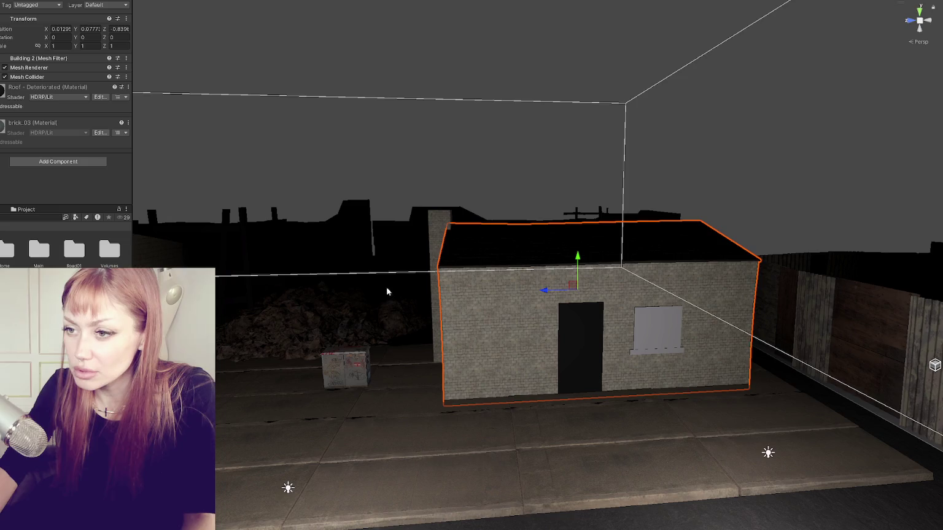
scroll(37, 78, down, 10)
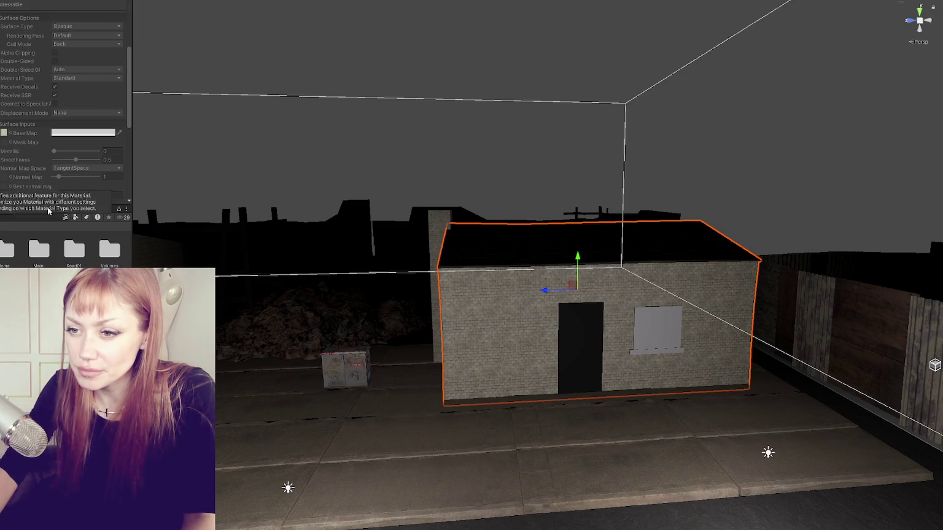
click(3, 134)
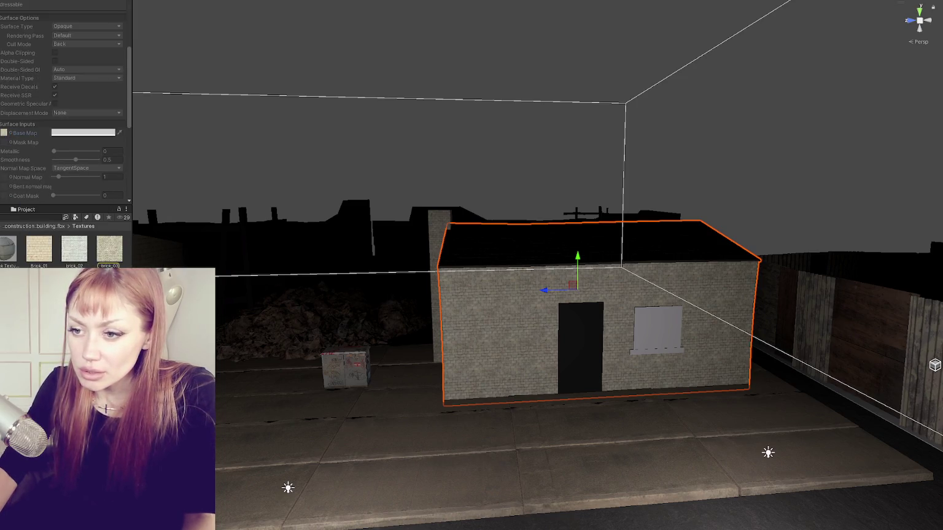
drag(10, 245, 483, 334)
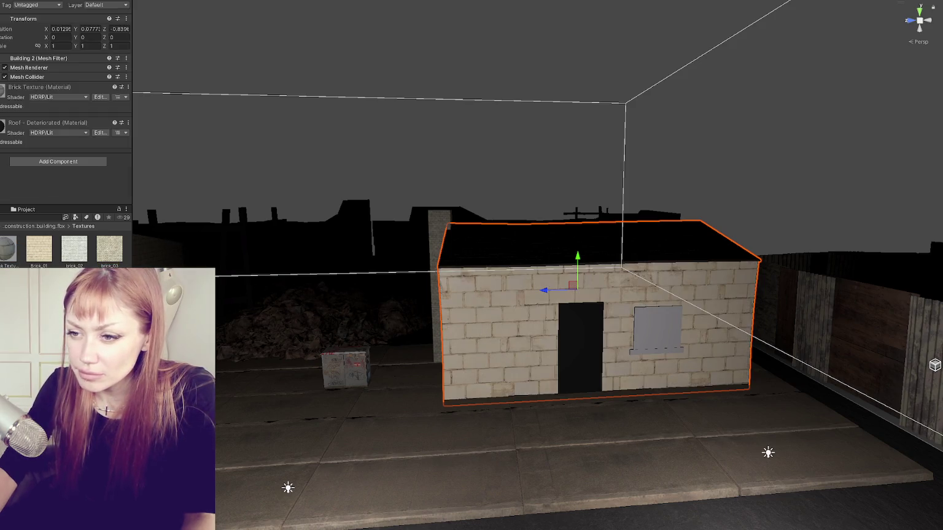
Step: Duplicate the Brick Texture material and set its Base Map to the grey concrete texture
click(5, 254)
key(ctrl+d)
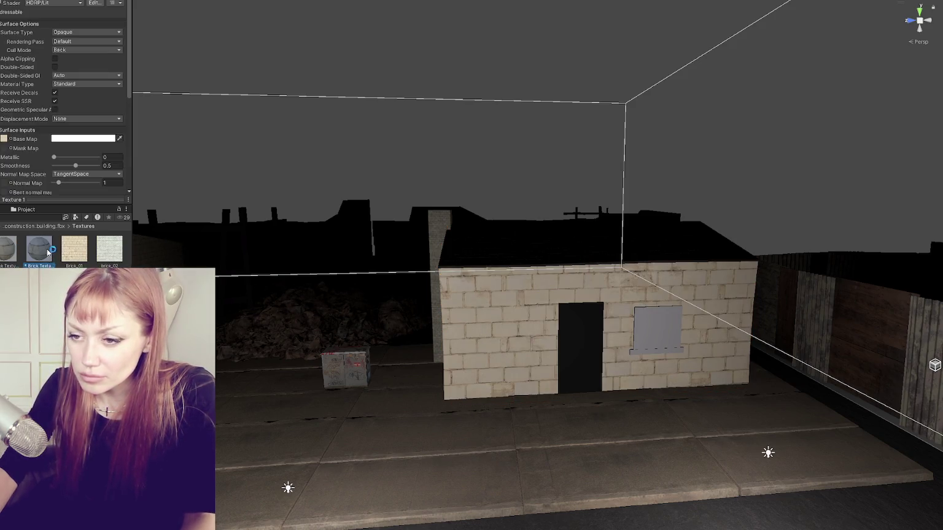
drag(114, 247, 7, 113)
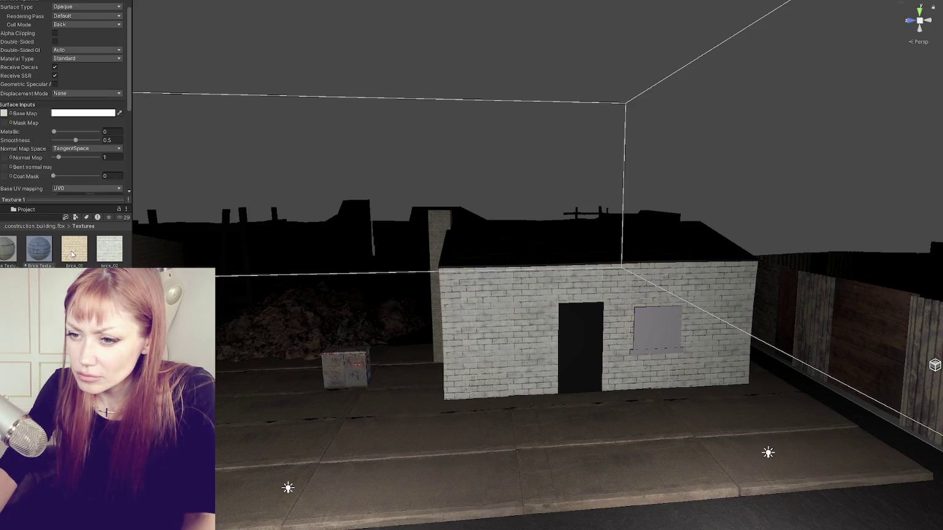
drag(72, 254, 23, 156)
drag(3, 62, 4, 64)
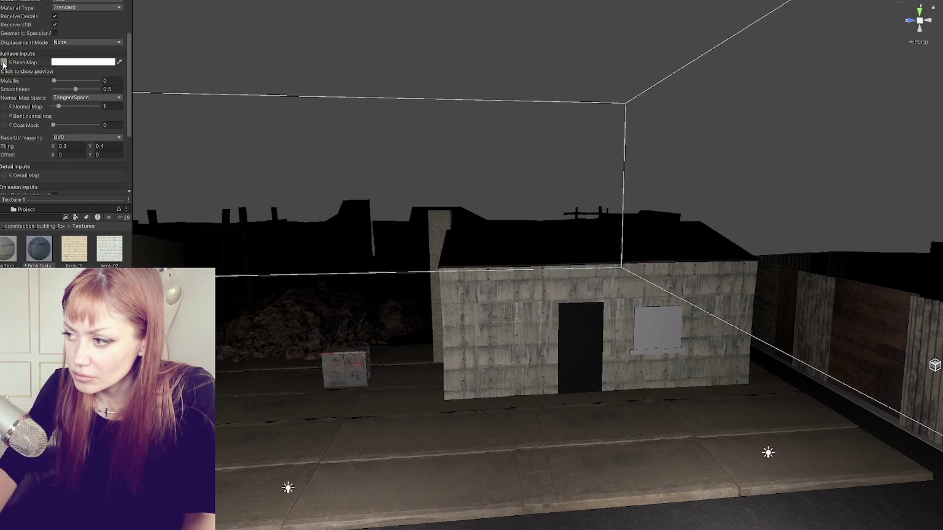
Step: Try base map tiling of 1, 2 and 0.5, settling on 0.75 by 0.75
scroll(413, 271, up, 5)
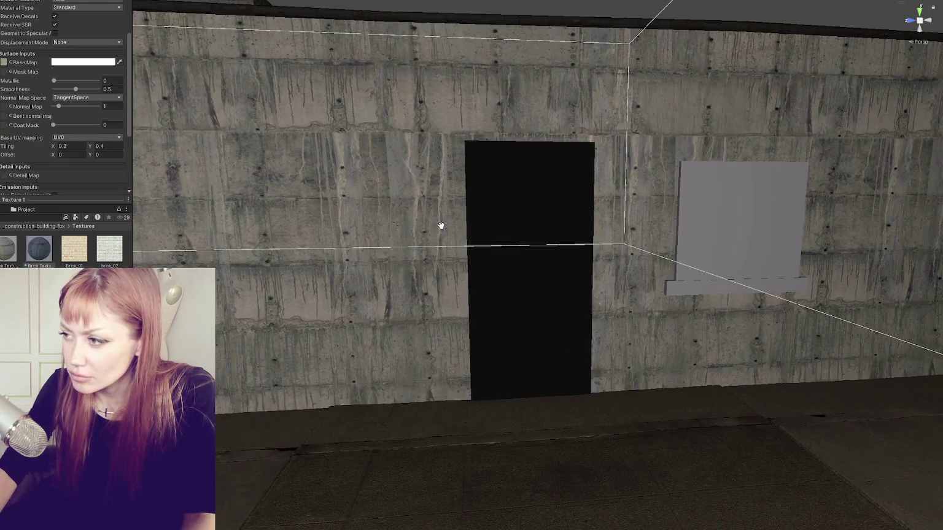
scroll(441, 225, down, 5)
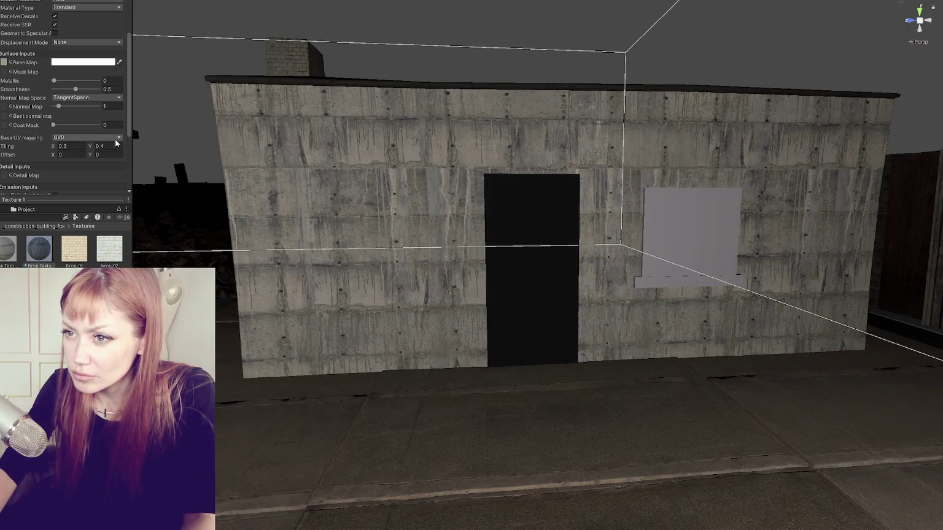
click(79, 149)
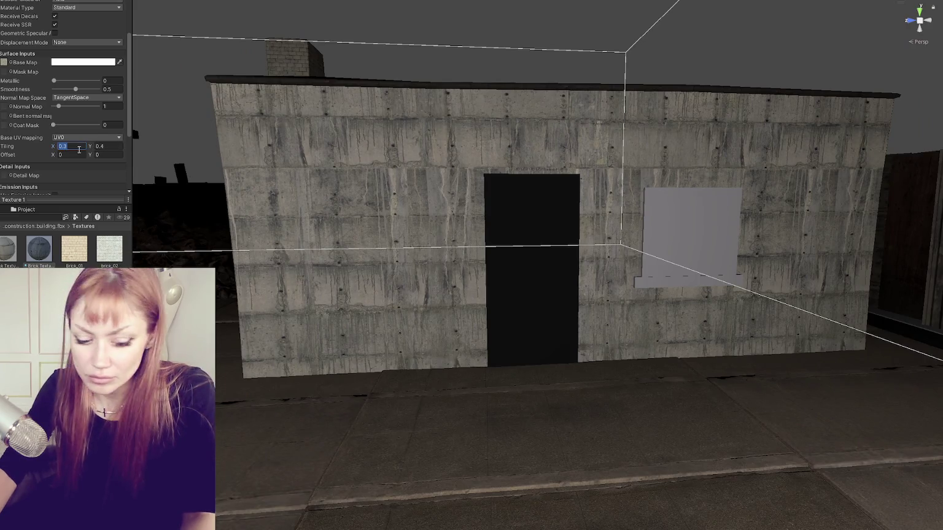
key(ctrl+z)
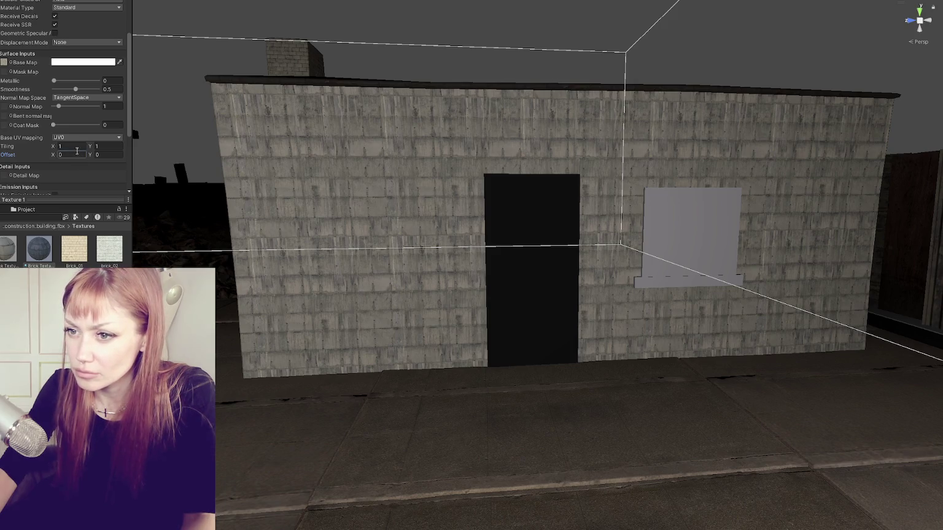
click(78, 155)
text(1)
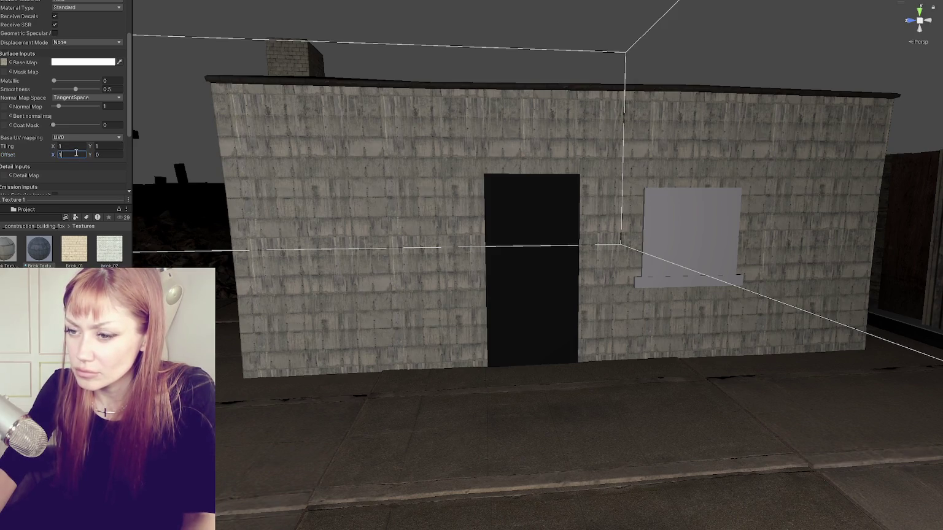
text(2)
key(Tab)
text(2)
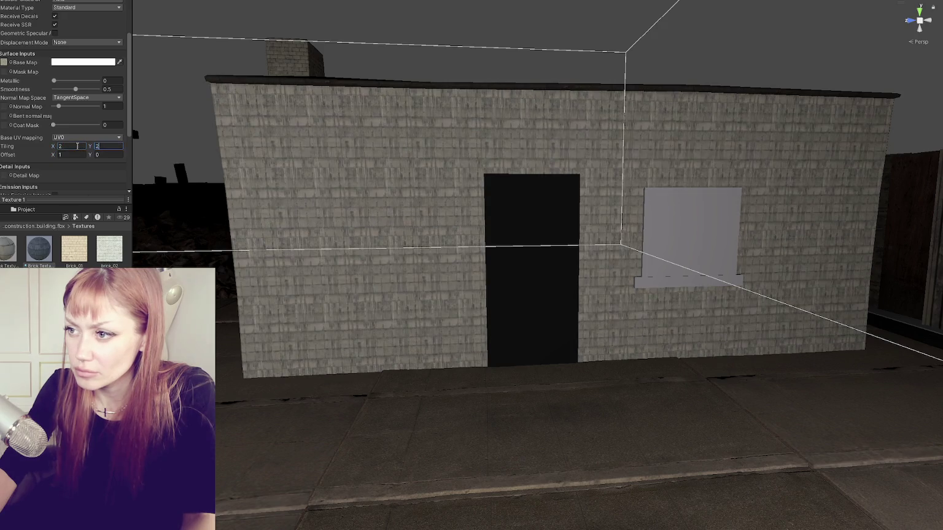
text(0.5)
key(Tab)
text(.5)
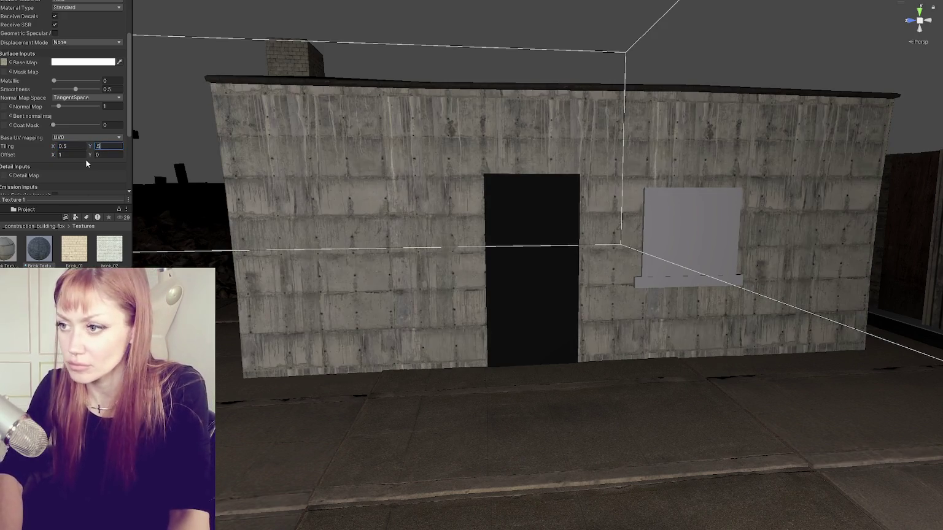
key(shift+Tab)
key(BackSpace)
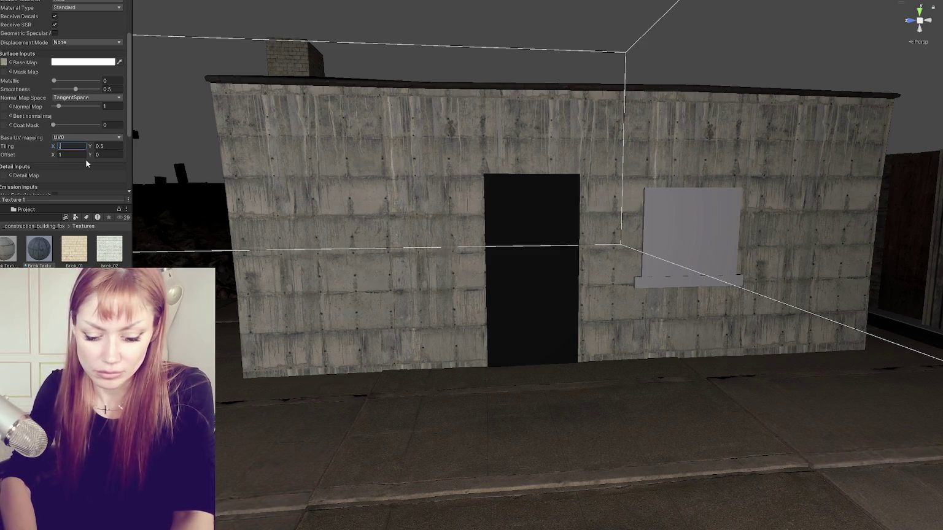
text(0.75)
key(Tab)
text(.75)
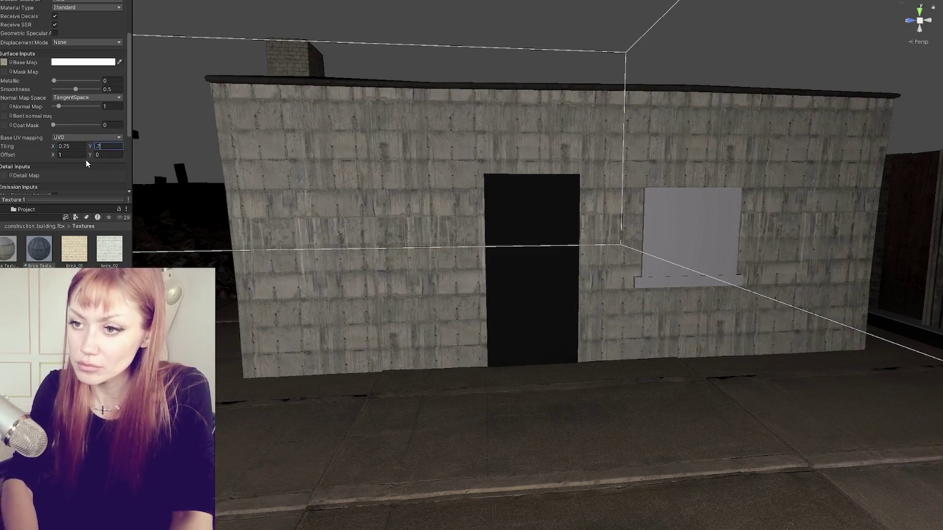
scroll(390, 191, up, 3)
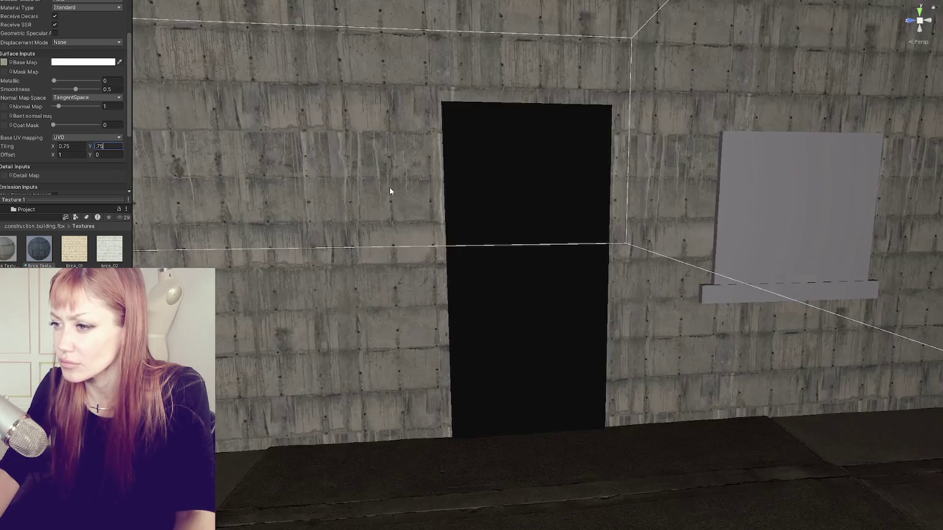
Step: Orbit around the shed to inspect the larger panels on the wall and chimney side
mouse_move(389, 191)
mouse_down()
mouse_move(374, 177)
mouse_move(337, 188)
mouse_move(400, 173)
mouse_up()
scroll(338, 188, down, 5)
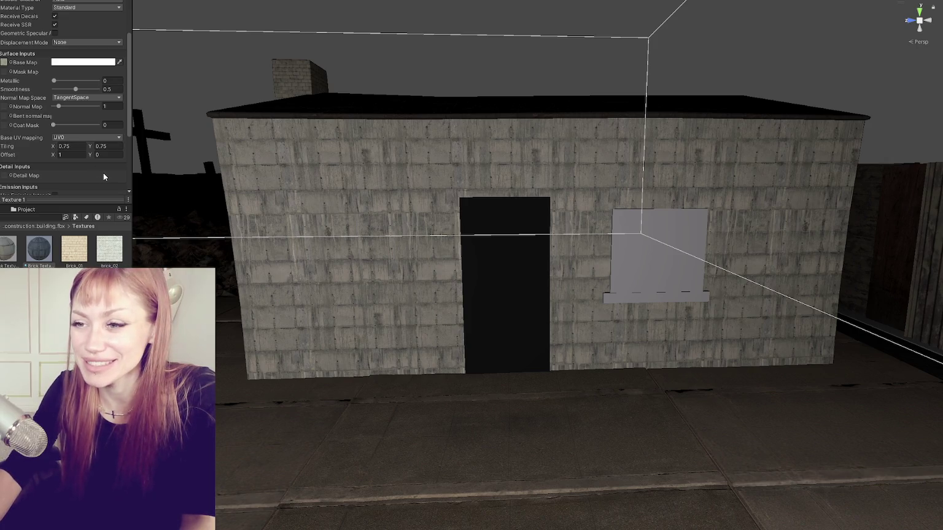
scroll(339, 170, up, 3)
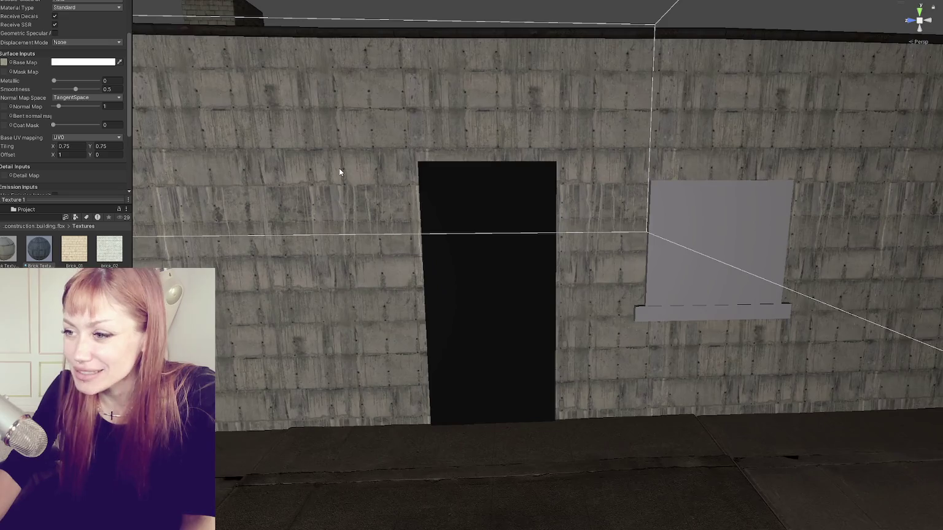
scroll(339, 170, down, 4)
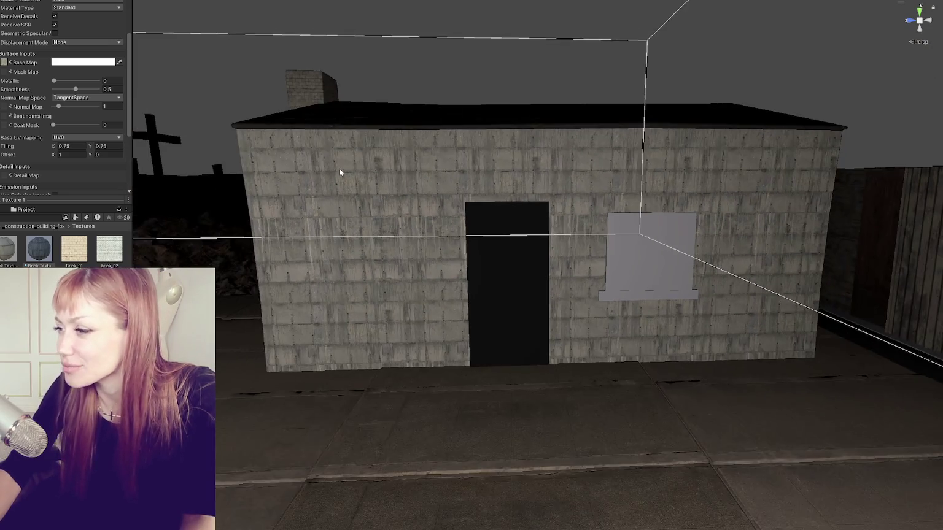
drag(280, 191, 379, 225)
mouse_move(527, 240)
mouse_down()
mouse_move(495, 236)
mouse_move(623, 231)
mouse_move(474, 238)
mouse_up()
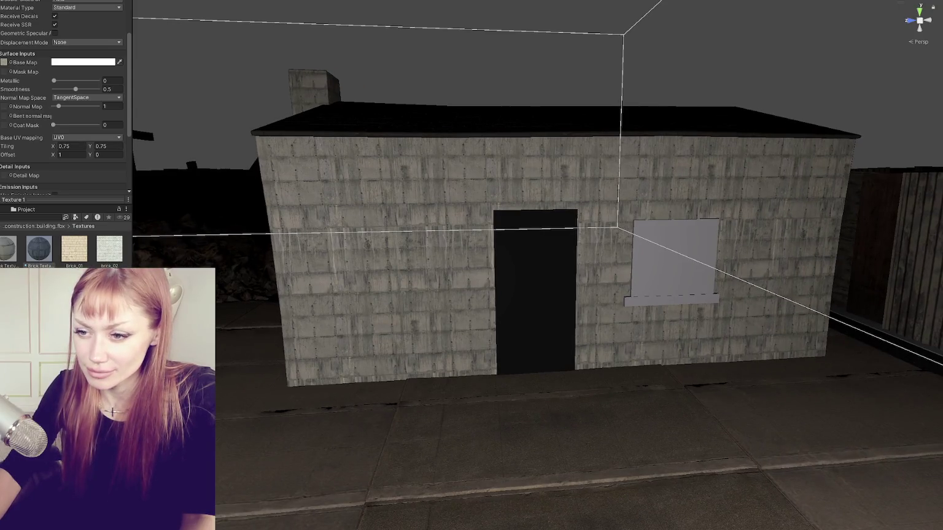
drag(245, 243, 384, 195)
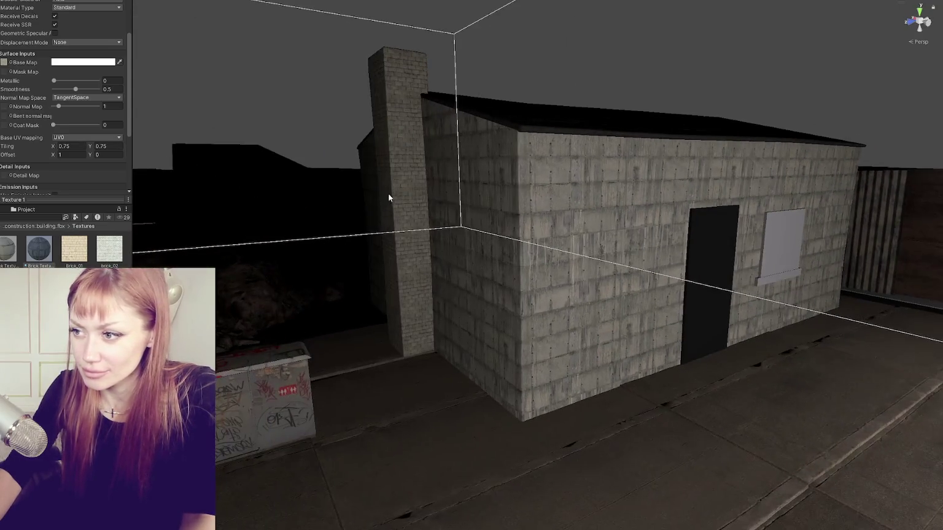
Step: Apply the white brick texture to the shed walls
click(394, 193)
click(394, 193)
scroll(11, 101, down, 5)
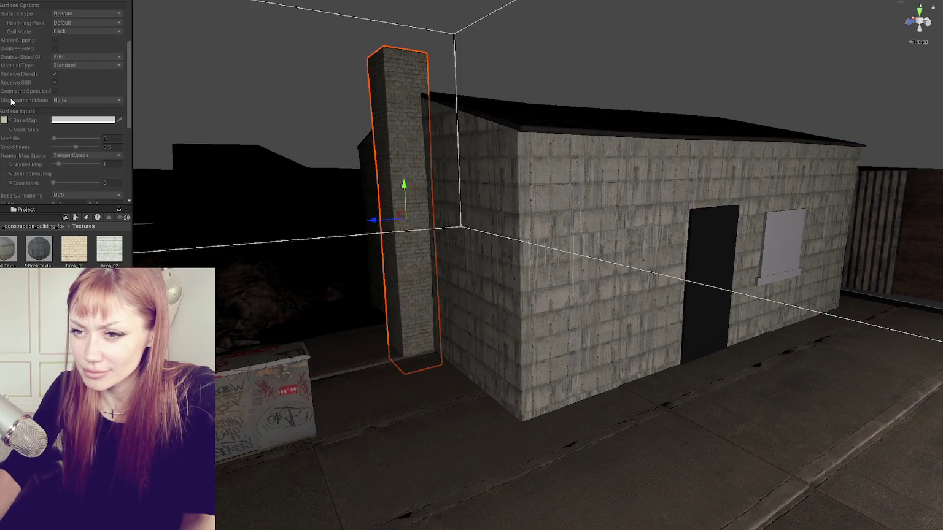
click(44, 261)
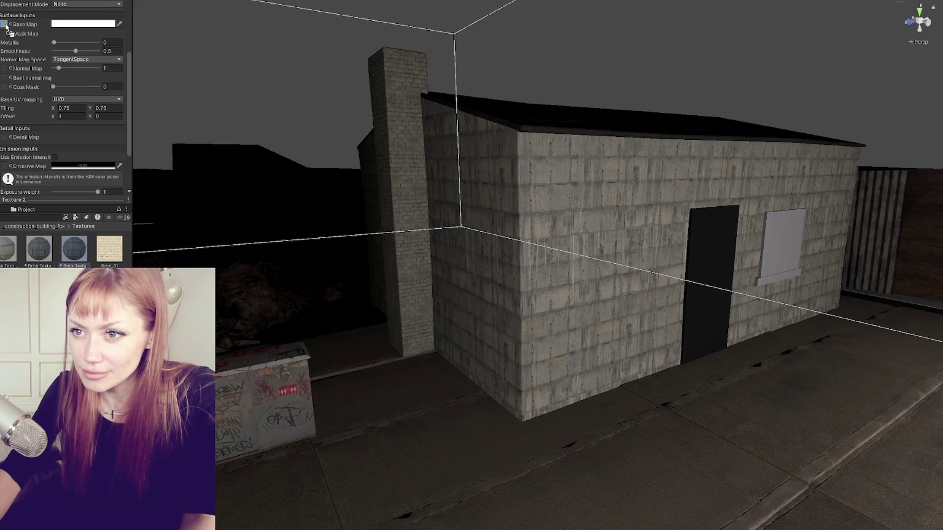
drag(83, 257, 442, 248)
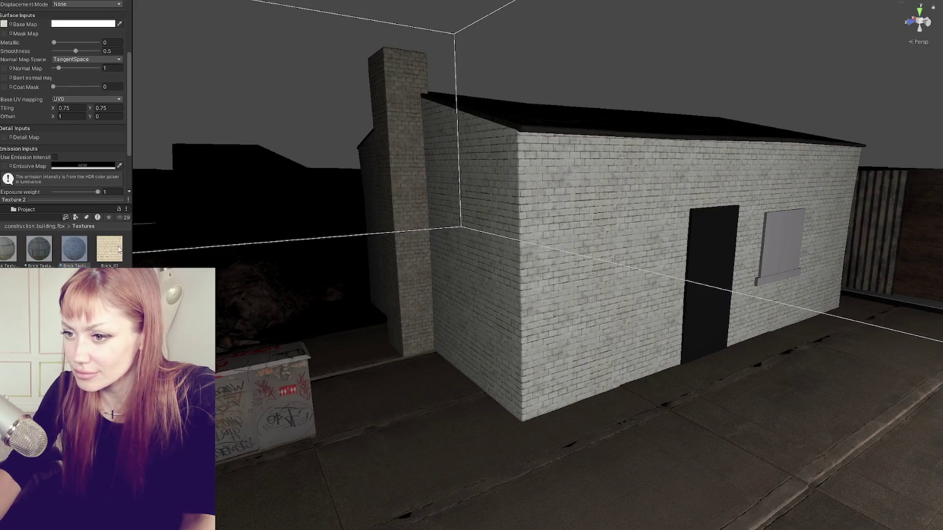
drag(414, 199, 411, 208)
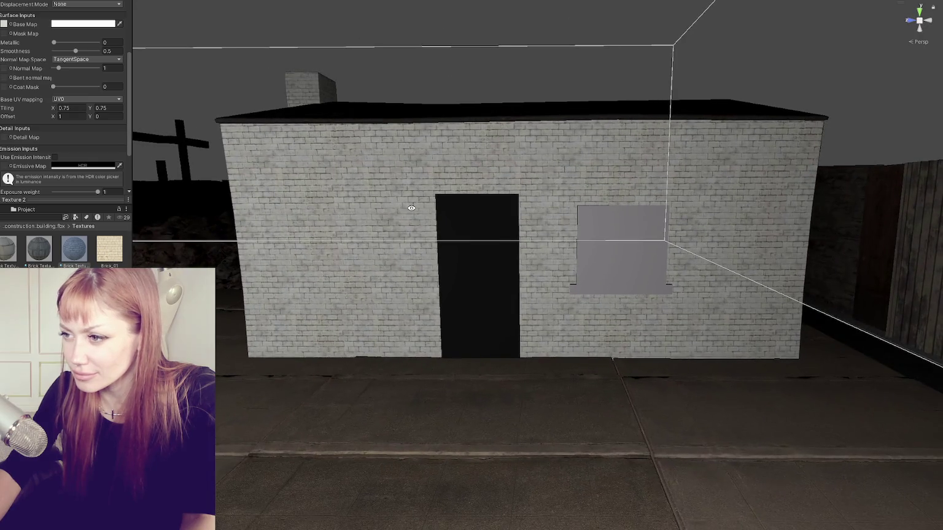
Step: Set the Base Map colour tint to a light near-white grey after trying pink and beige
click(54, 25)
click(88, 88)
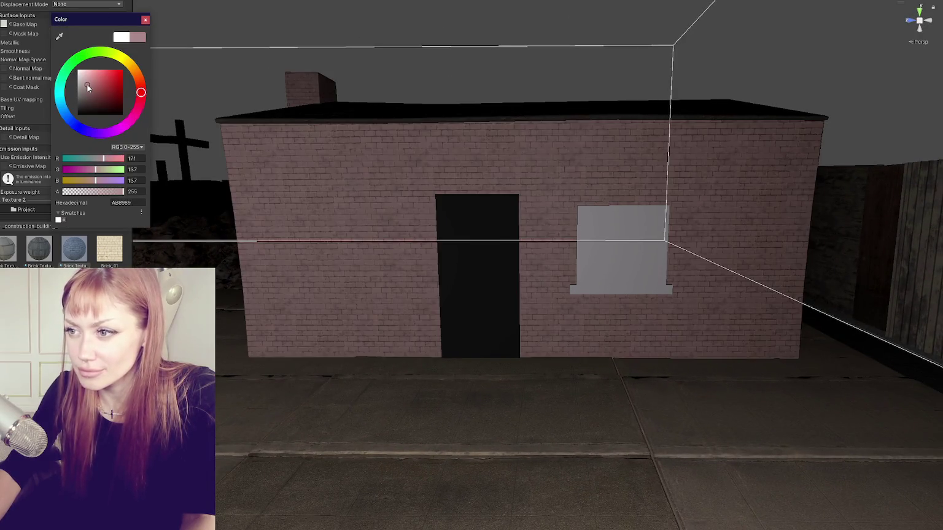
drag(87, 88, 90, 80)
click(135, 71)
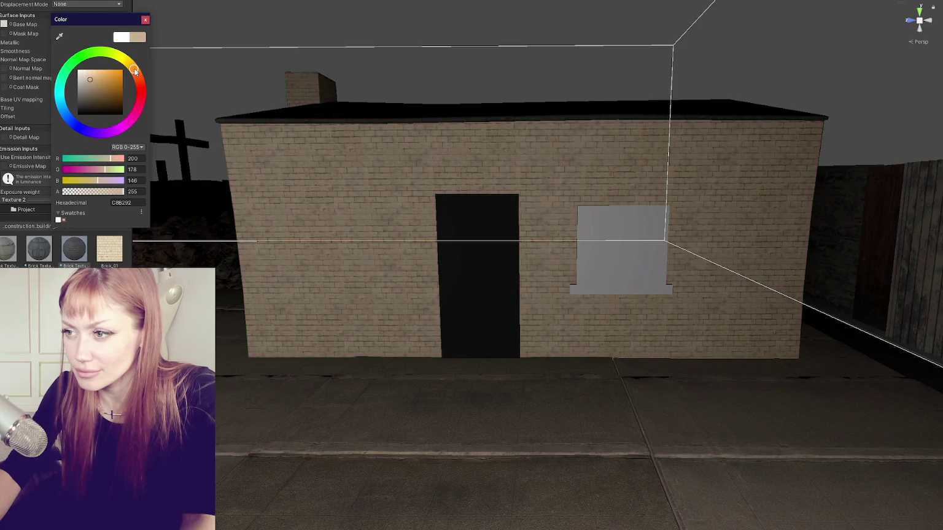
click(78, 78)
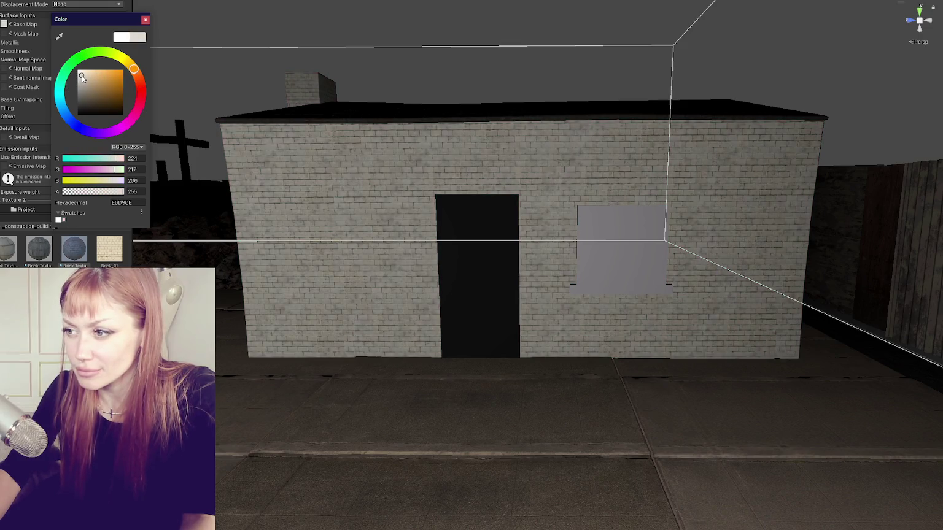
click(253, 71)
scroll(604, 225, down, 5)
scroll(551, 498, up, 6)
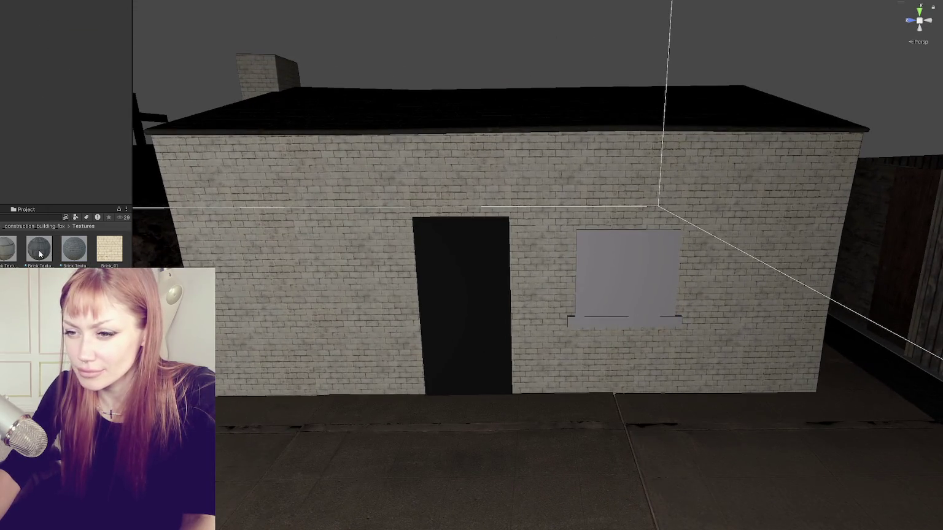
click(75, 249)
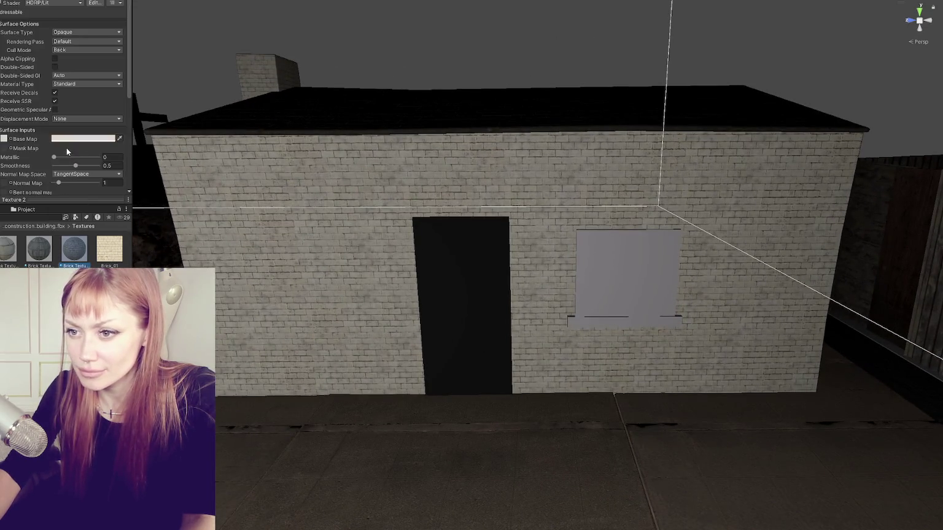
Step: Try out brick tiling values in Surface Inputs, testing 2, 0.4, 0.5 and 0.7
scroll(67, 148, down, 2)
key(BackSpace)
text(2)
key(BackSpace)
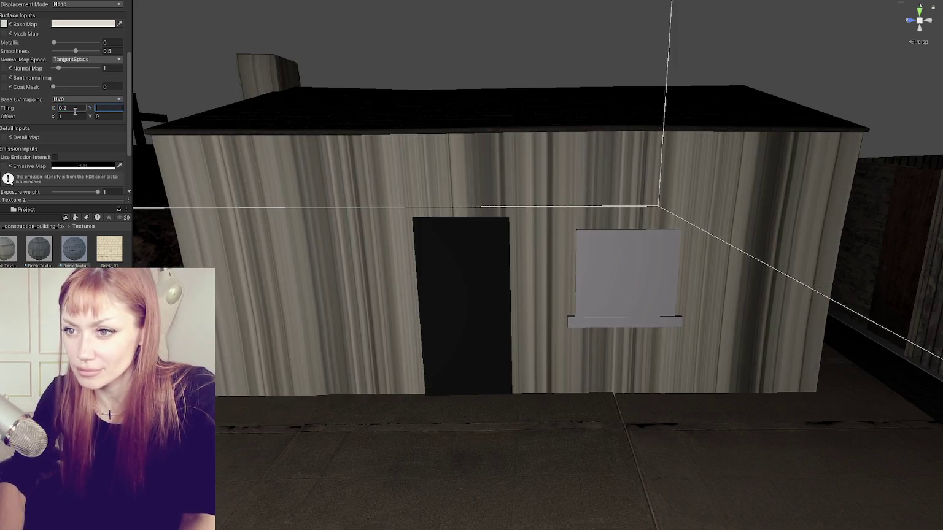
text(0.4)
key(Tab)
text(.5)
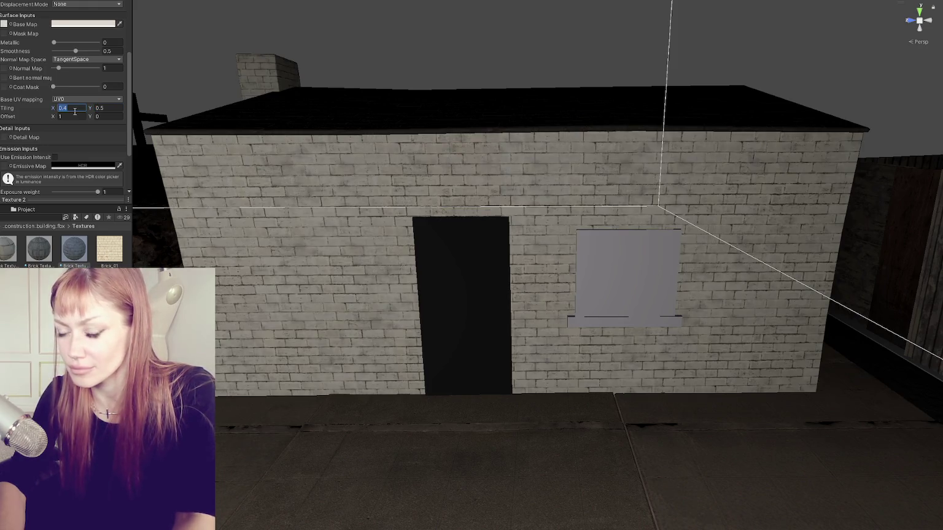
text(0.7)
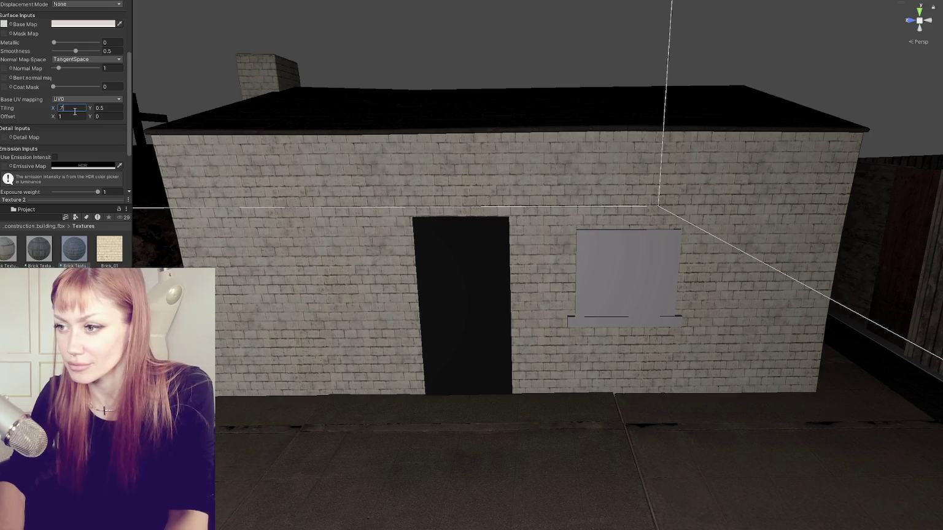
key(Tab)
text(0.7)
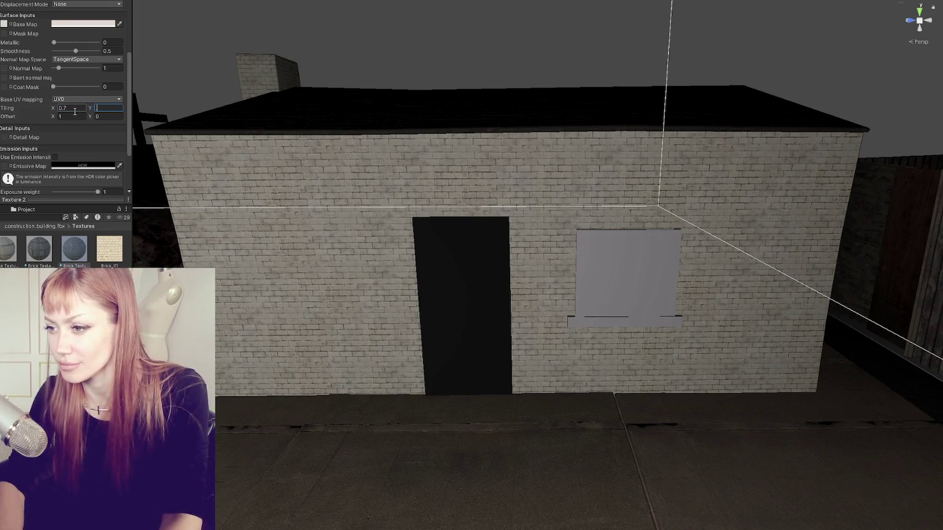
Step: Settle the tiling at X 0.5 and Y 0.6, then pan the Scene view out
key(BackSpace)
text(6)
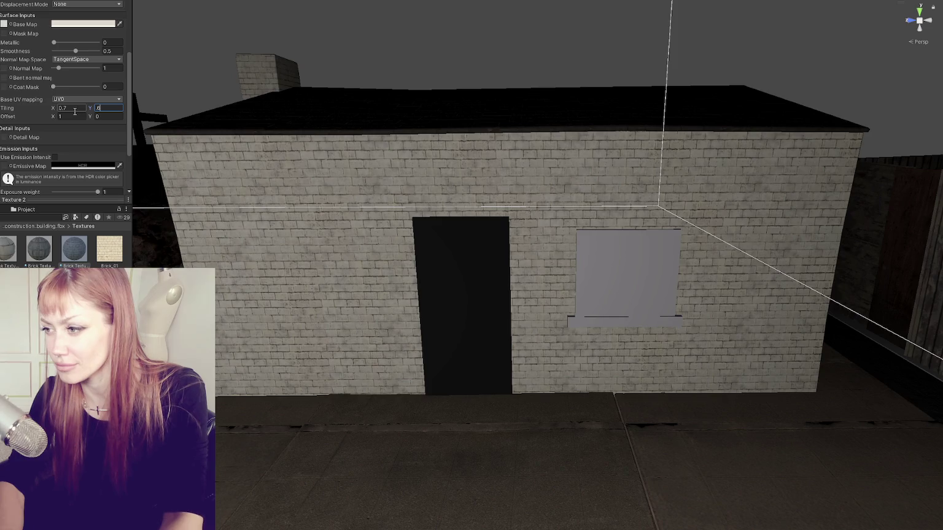
click(75, 111)
text(.6)
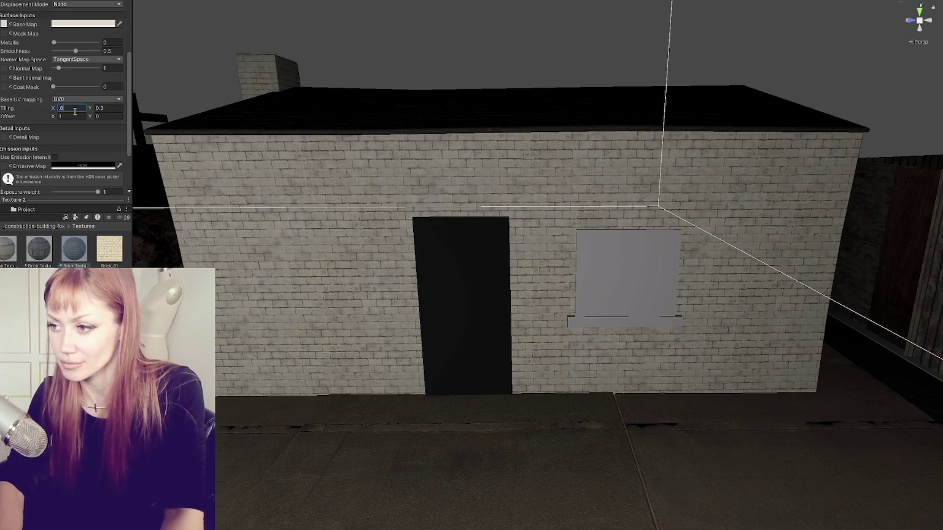
key(BackSpace)
text(5)
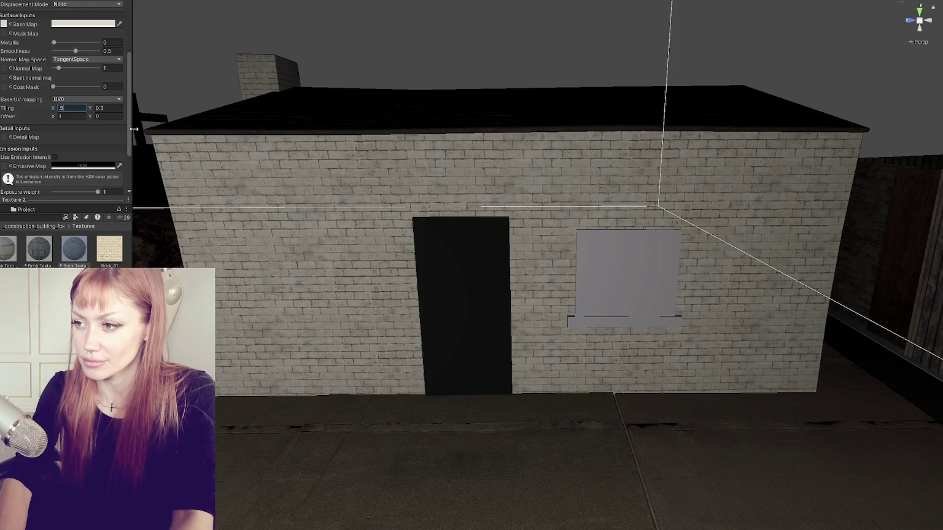
mouse_move(436, 137)
mouse_down()
mouse_move(491, 93)
mouse_move(482, 168)
mouse_move(643, 186)
mouse_move(680, 168)
mouse_move(259, 364)
mouse_move(491, 151)
mouse_move(597, 162)
mouse_move(501, 143)
mouse_move(493, 151)
mouse_up()
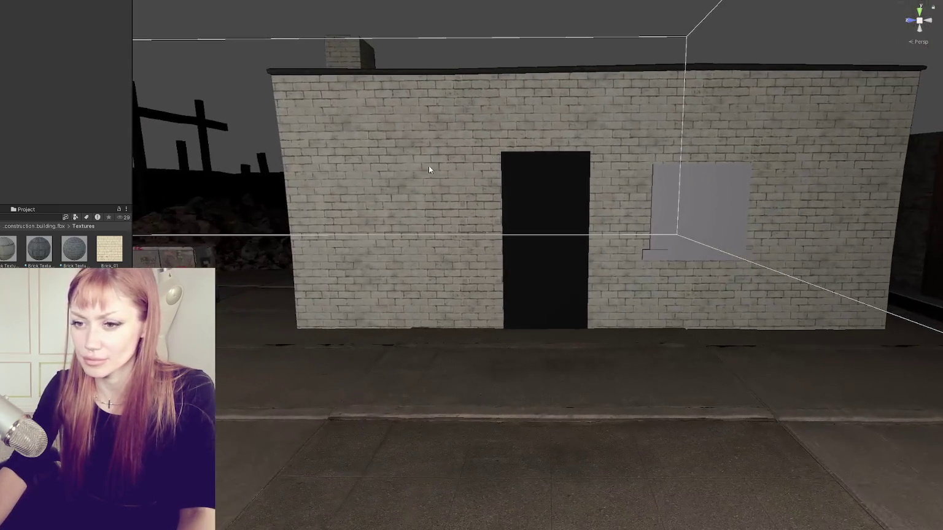
Step: Open the NORMAL folder, select the brick shed, and scroll Brick Texture 2 to Detail Inputs
double_click(8, 249)
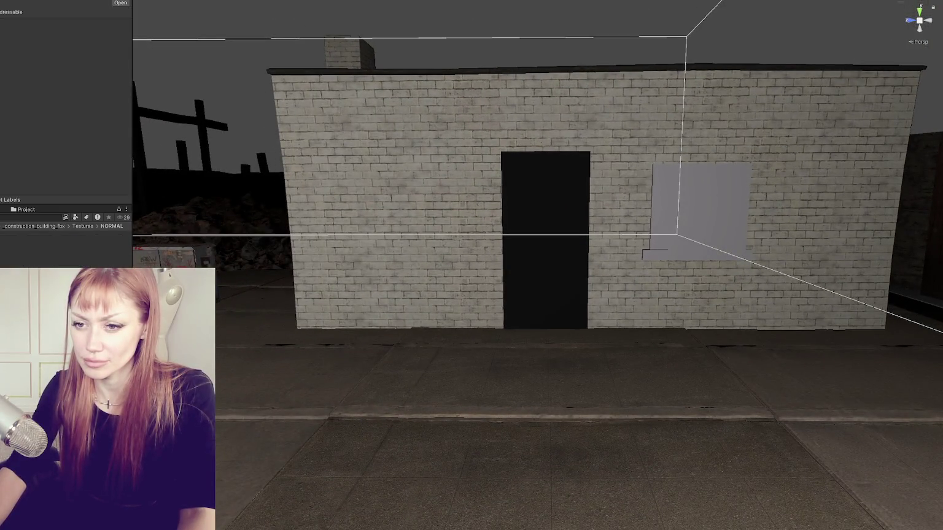
click(302, 185)
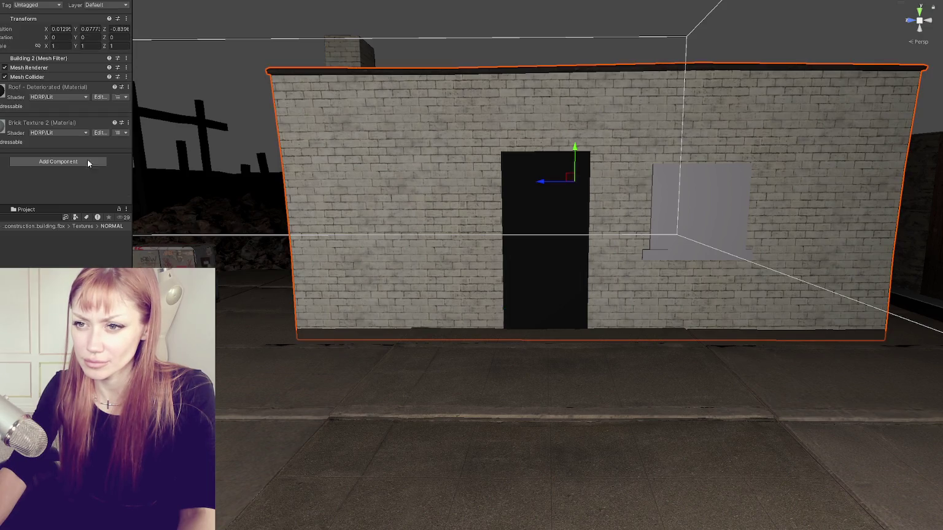
click(20, 121)
scroll(24, 153, down, 5)
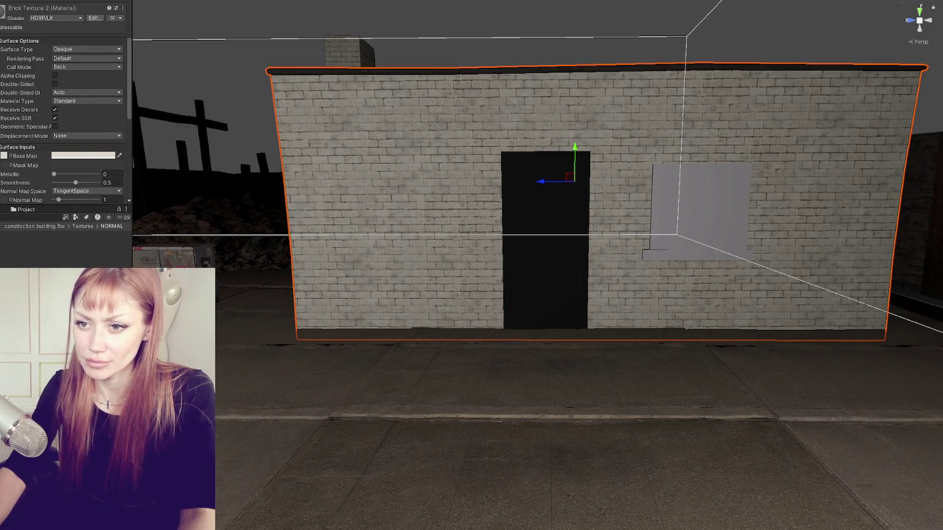
scroll(12, 184, down, 5)
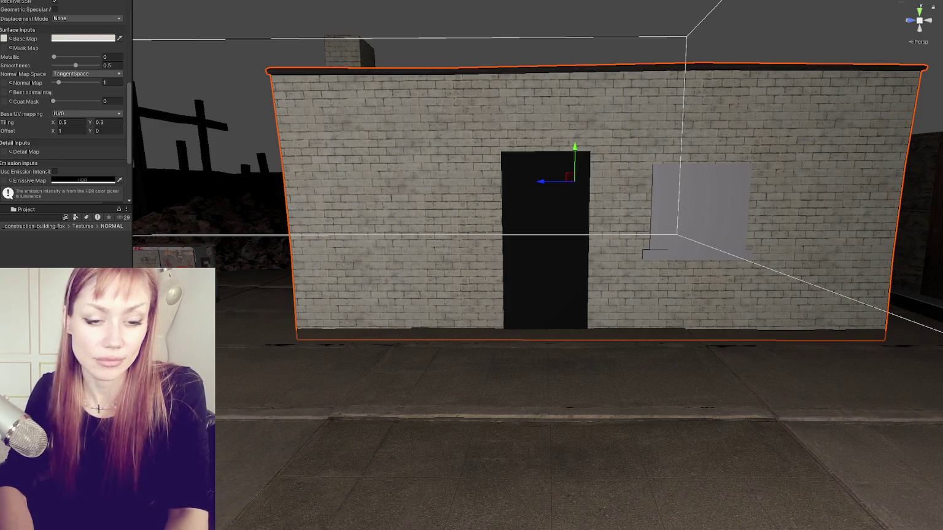
Step: Drag a Textures-folder texture into the brick material's Detail Map, then view the channel-packing diagram
click(83, 226)
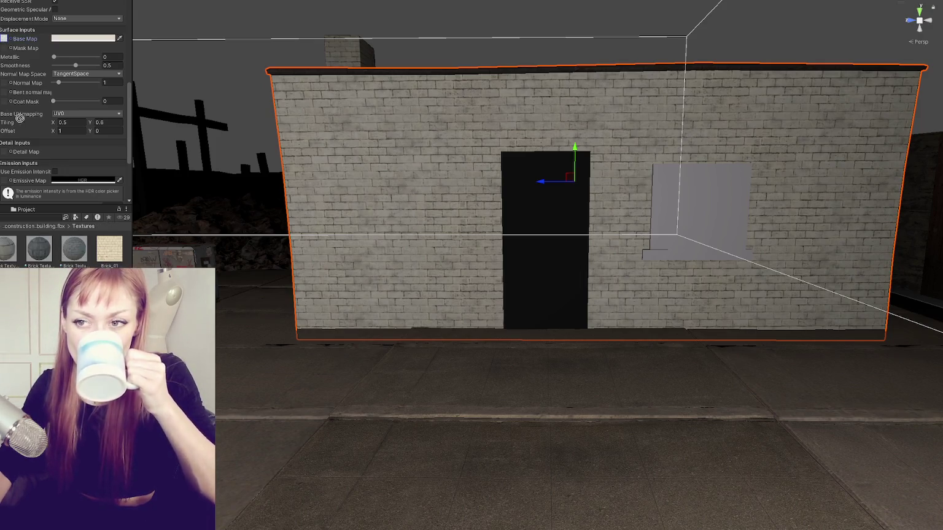
drag(5, 145, 5, 151)
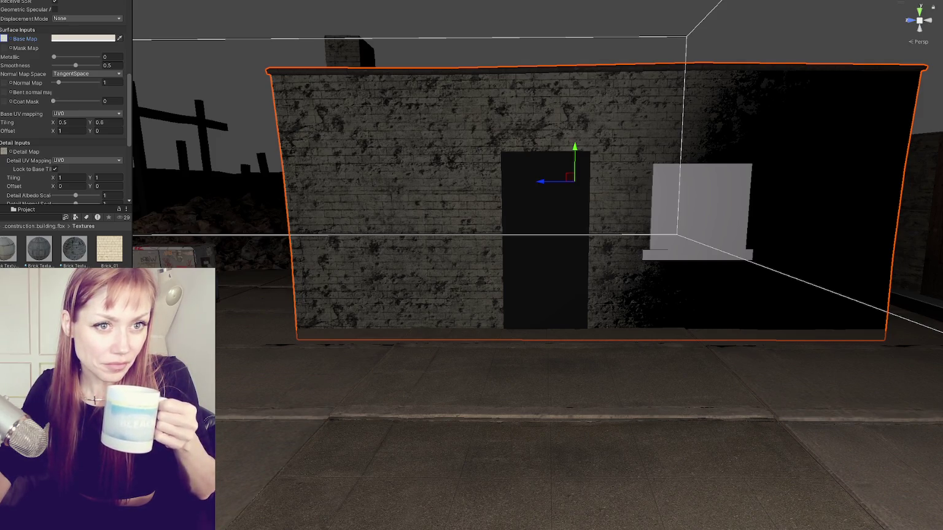
key(alt+Tab)
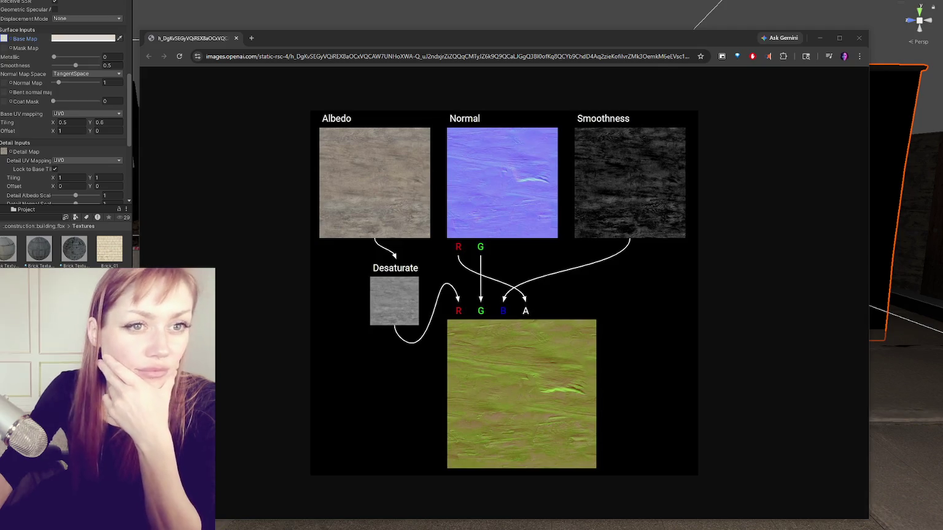
Step: Scroll through the legacy Secondary Maps (Detail Maps) page, then follow the current-version link
mouse_move(0, 102)
mouse_down()
mouse_move(563, 17)
mouse_move(578, 4)
mouse_up()
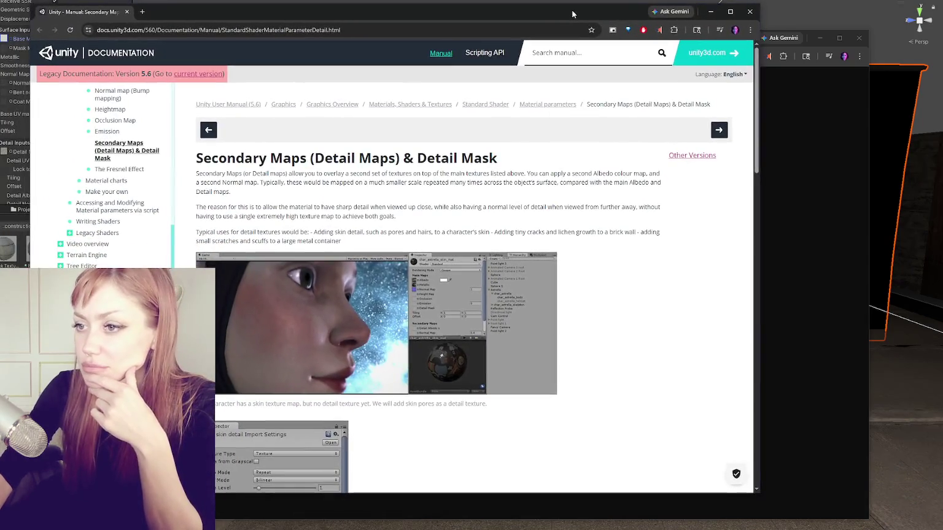
scroll(603, 163, down, 2)
scroll(602, 163, down, 3)
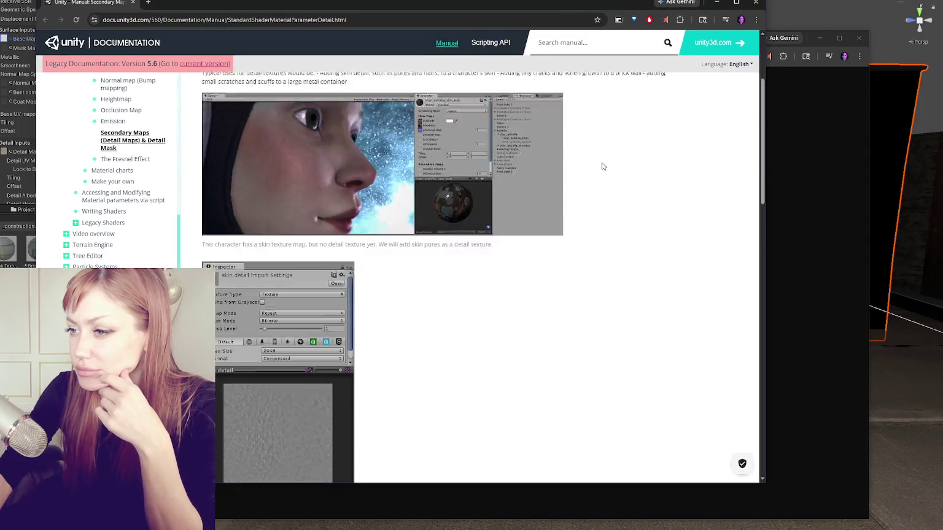
scroll(604, 167, down, 10)
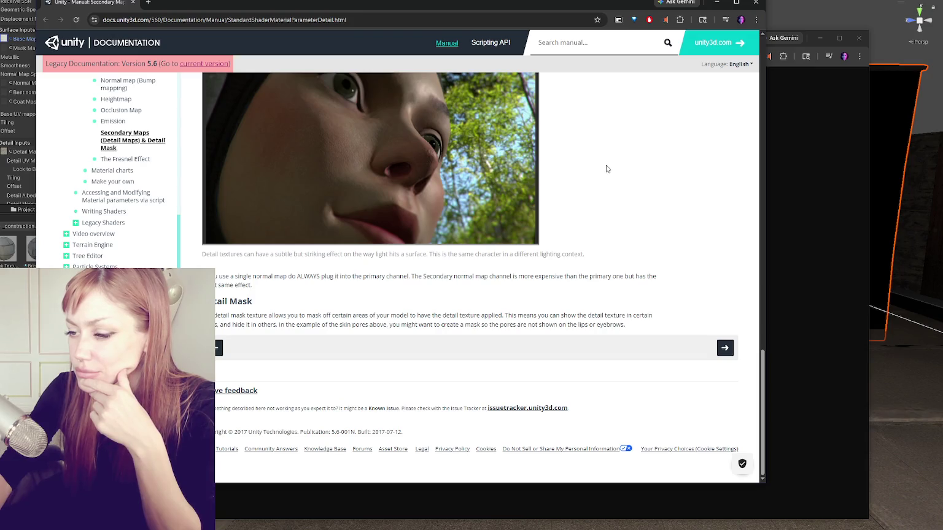
scroll(602, 166, up, 10)
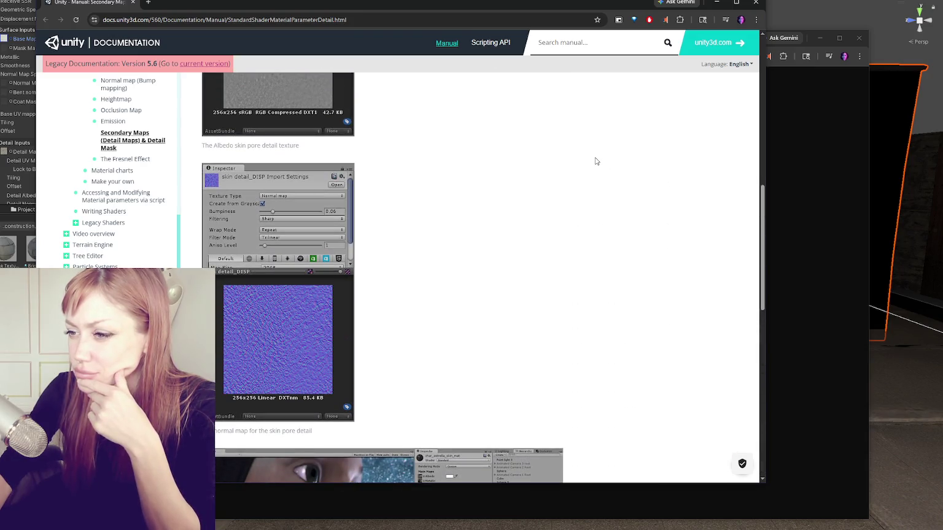
scroll(595, 161, up, 4)
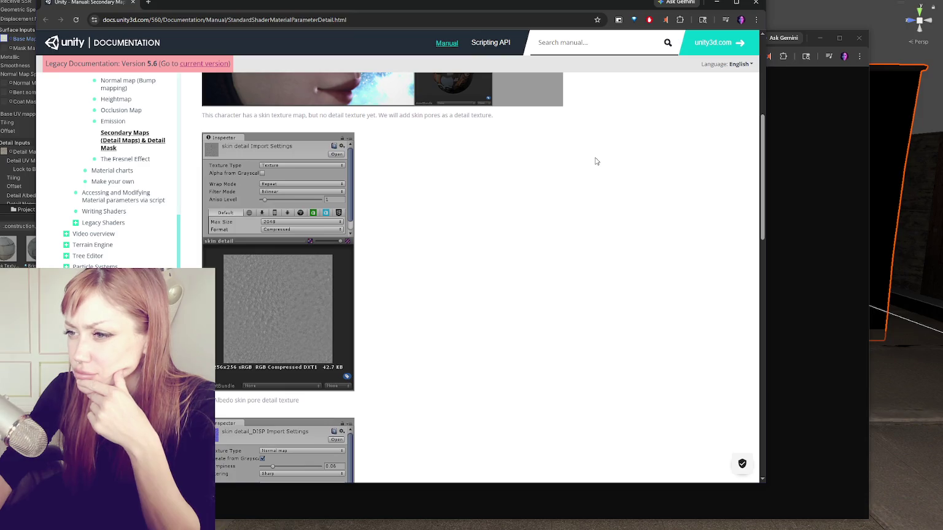
scroll(595, 160, up, 5)
click(510, 164)
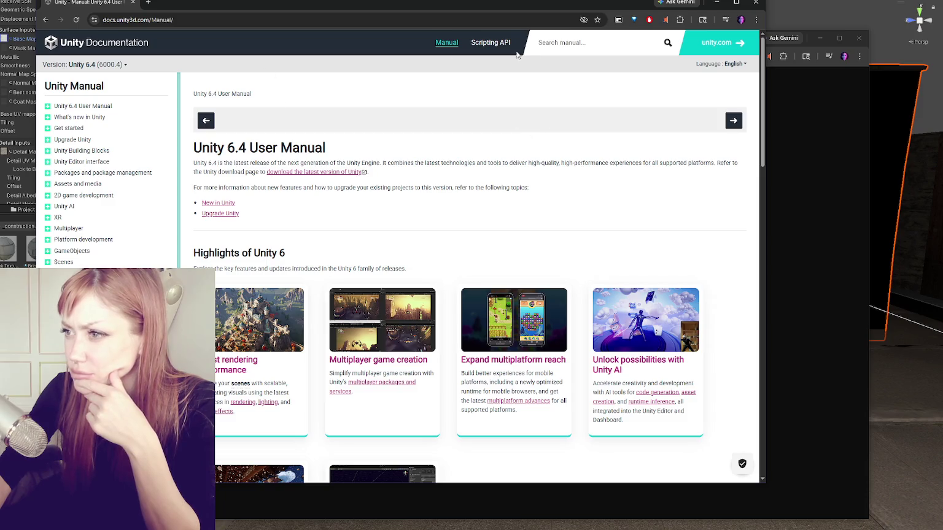
Step: Look at the channel-packing diagram, then the 'Are Detail Masks and Detail Maps the same thing?' thread
key(alt+Tab)
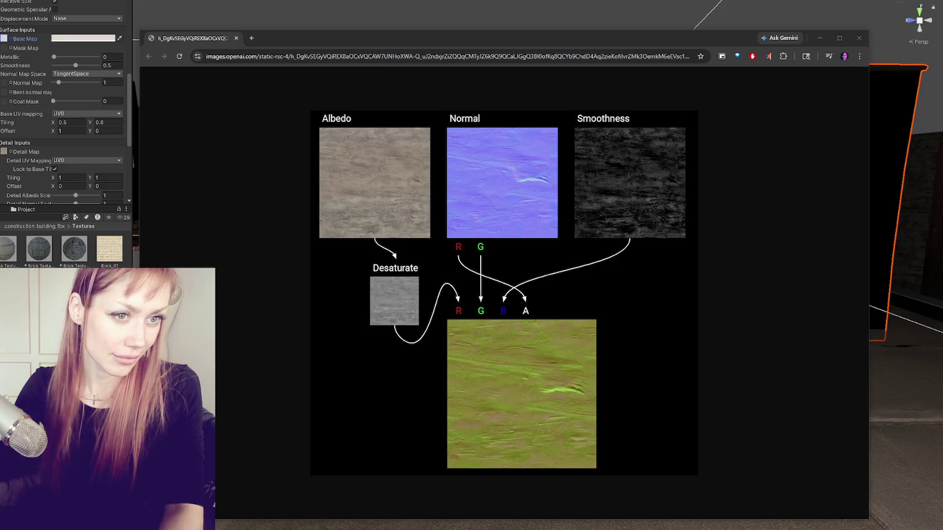
key(alt+Tab)
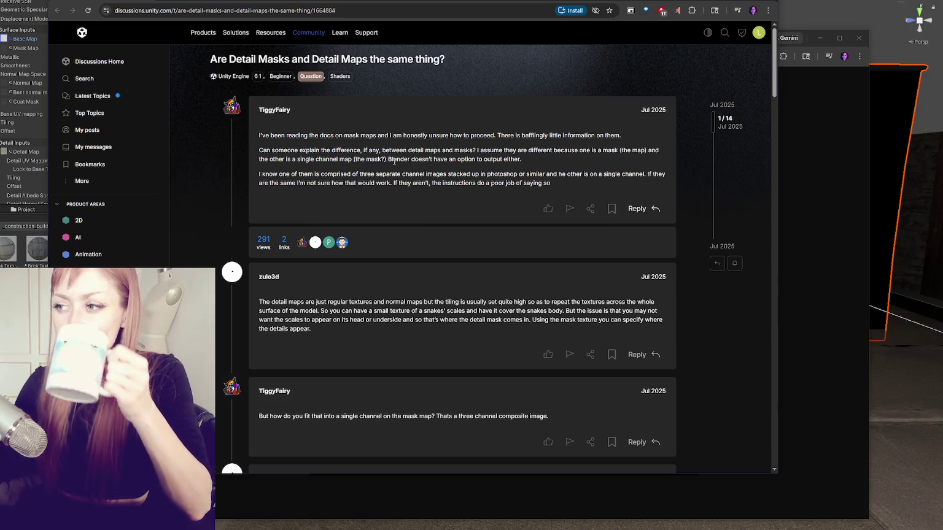
Step: Read down the forum thread and open its linked HDRP Mask and detail maps page
scroll(439, 184, down, 2)
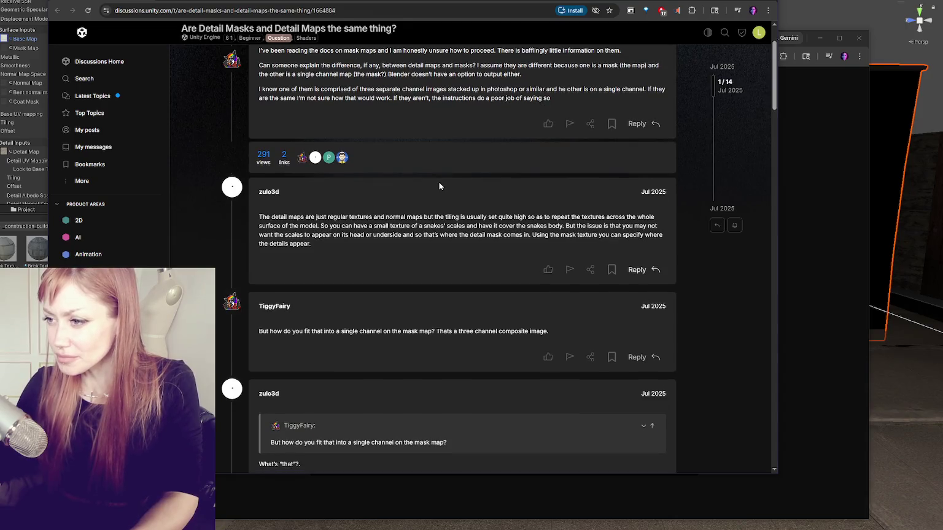
scroll(439, 185, down, 2)
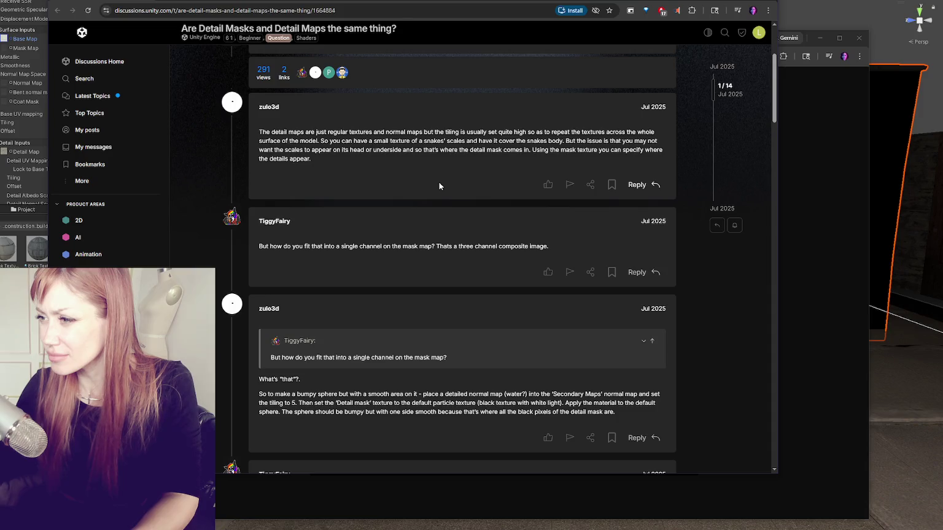
scroll(439, 186, up, 4)
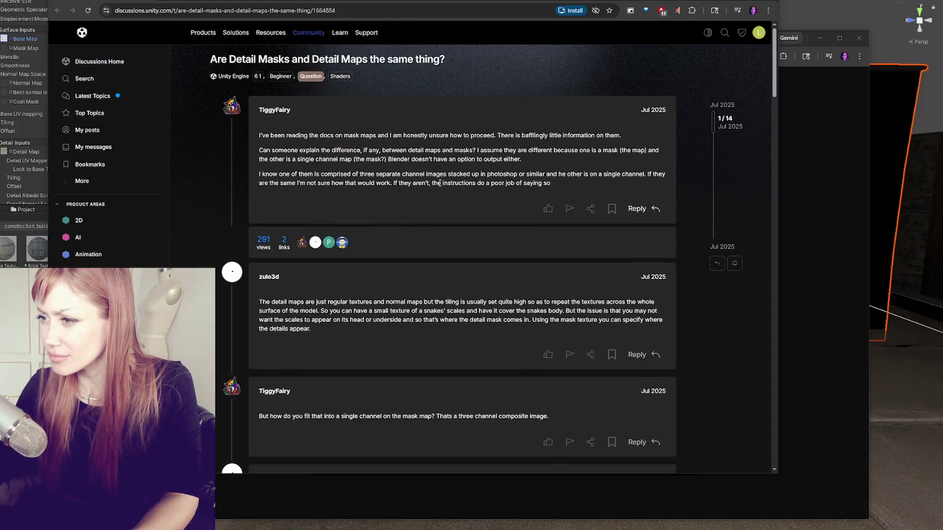
scroll(440, 183, down, 6)
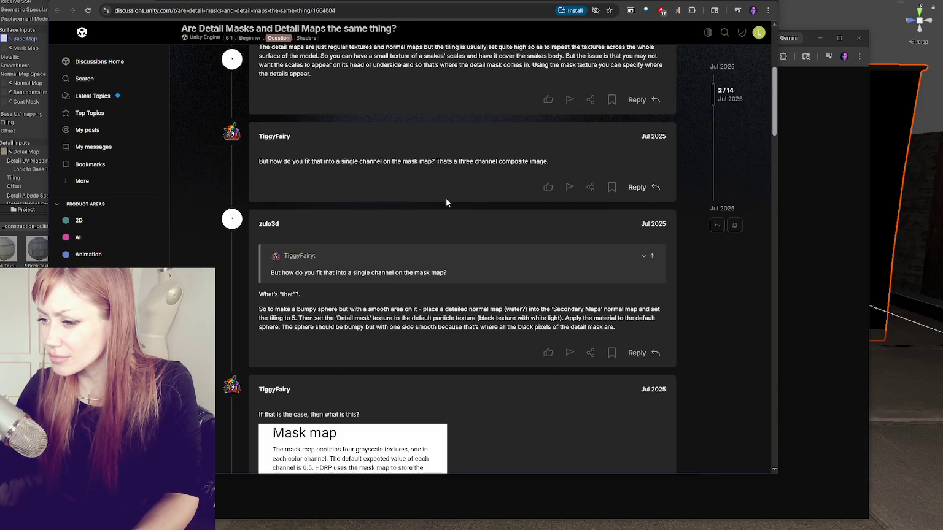
scroll(446, 198, down, 6)
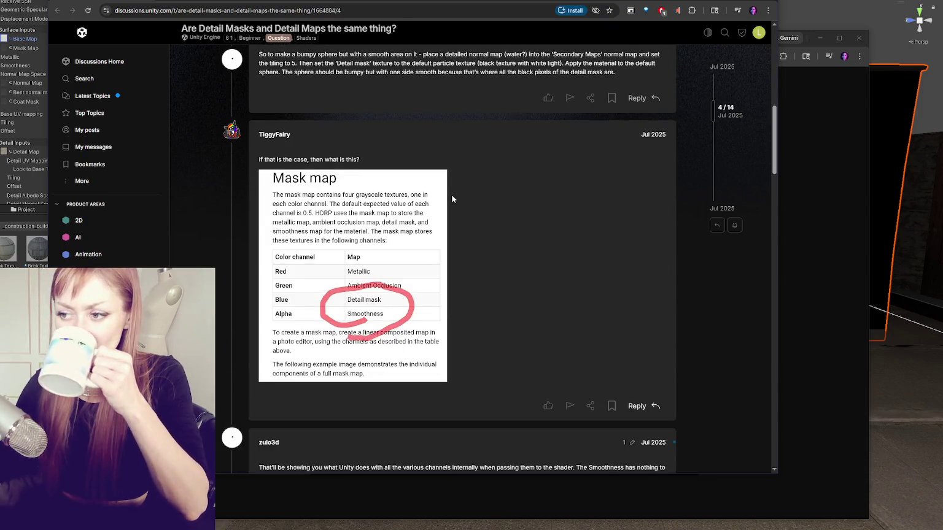
scroll(452, 197, down, 8)
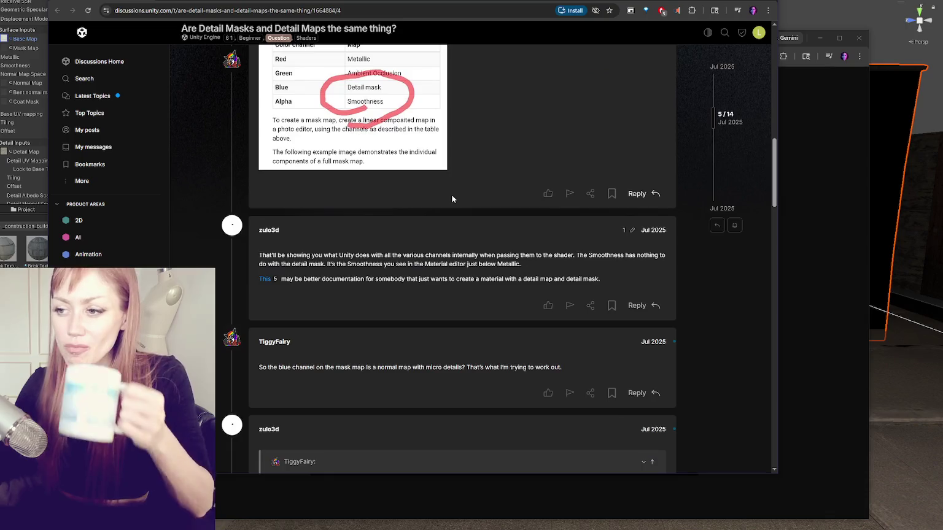
scroll(452, 196, down, 20)
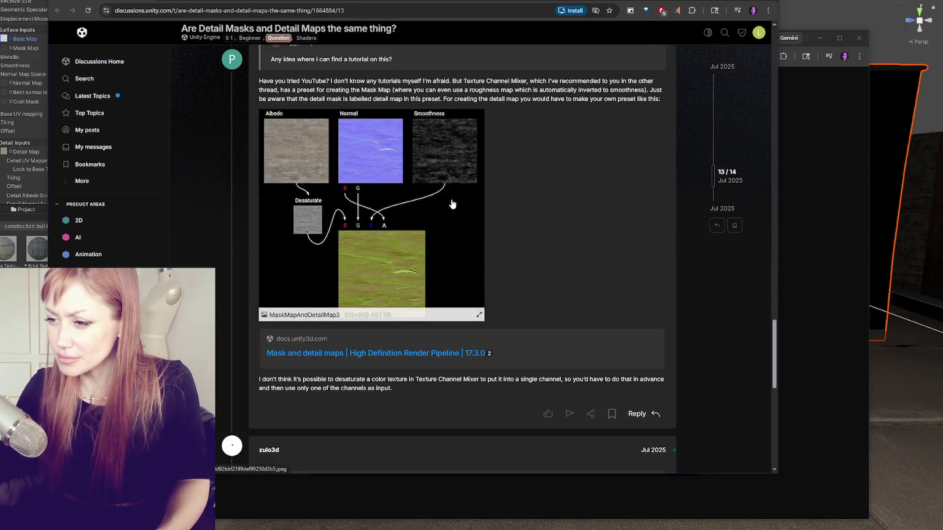
right_click(421, 358)
key(Escape)
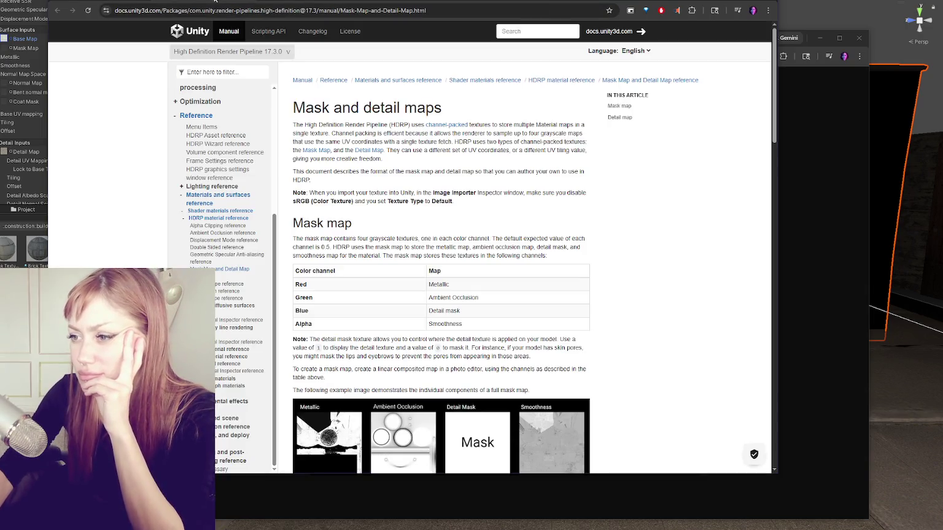
Step: Review the mask and detail map channel layouts, then move the docs window aside
scroll(635, 276, down, 2)
scroll(635, 275, down, 5)
scroll(636, 276, up, 1)
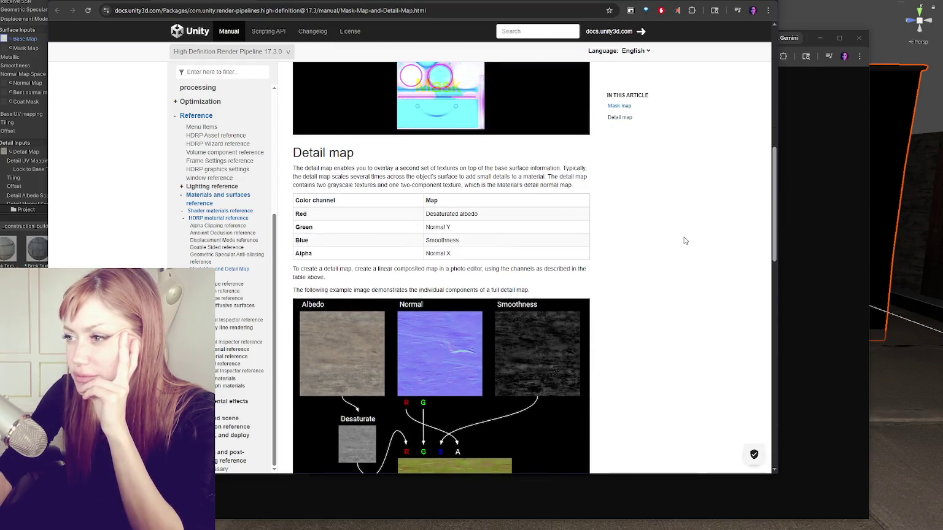
scroll(684, 239, up, 6)
scroll(418, 234, up, 1)
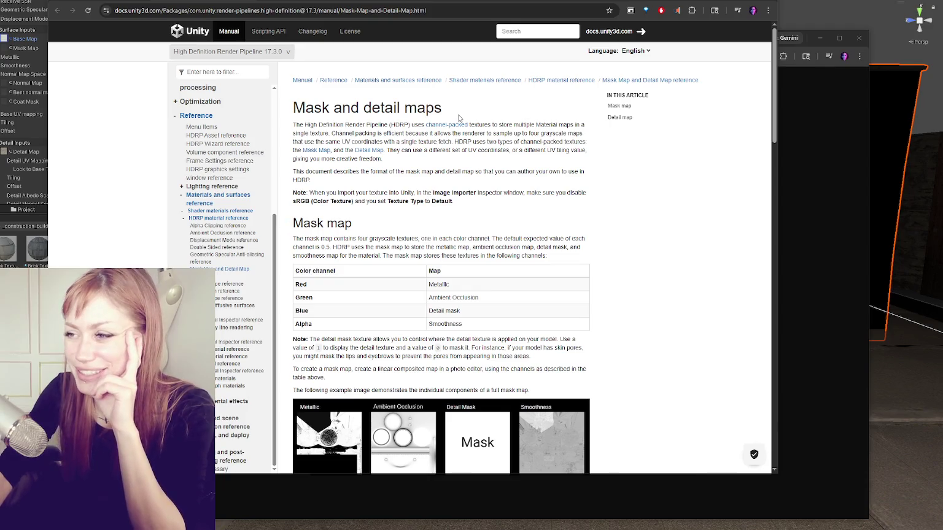
mouse_move(476, 1)
mouse_down()
mouse_move(548, 184)
mouse_move(561, 170)
mouse_up()
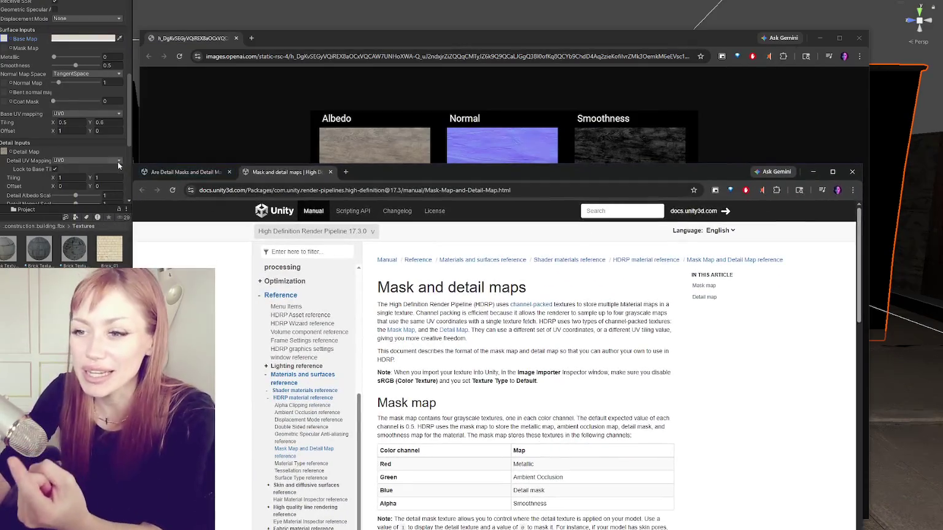
scroll(120, 166, up, 1)
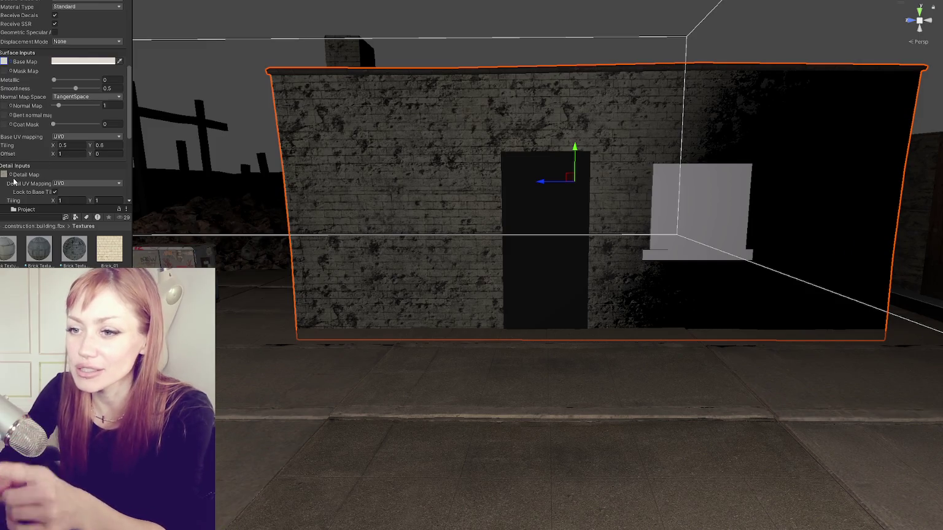
Step: Delete the brick material's Detail Map texture and maximize the documentation window
click(5, 175)
key(Delete)
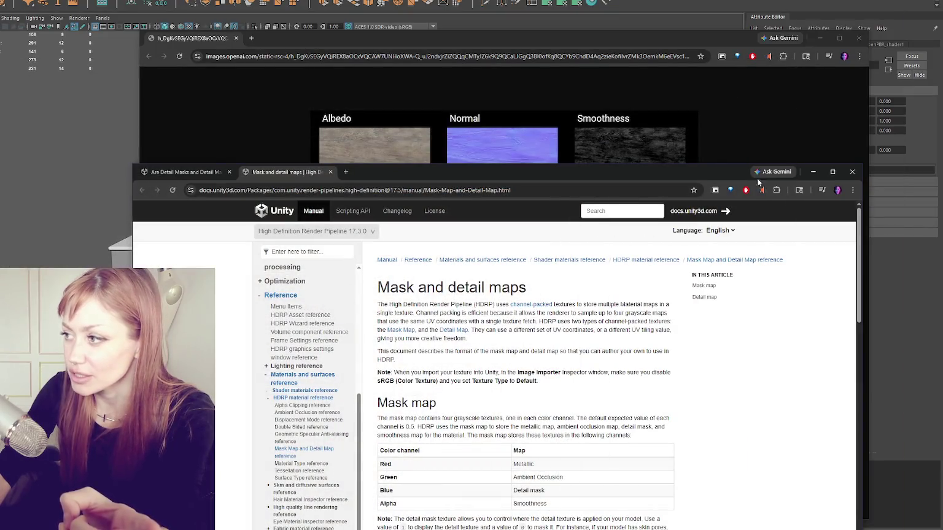
click(832, 173)
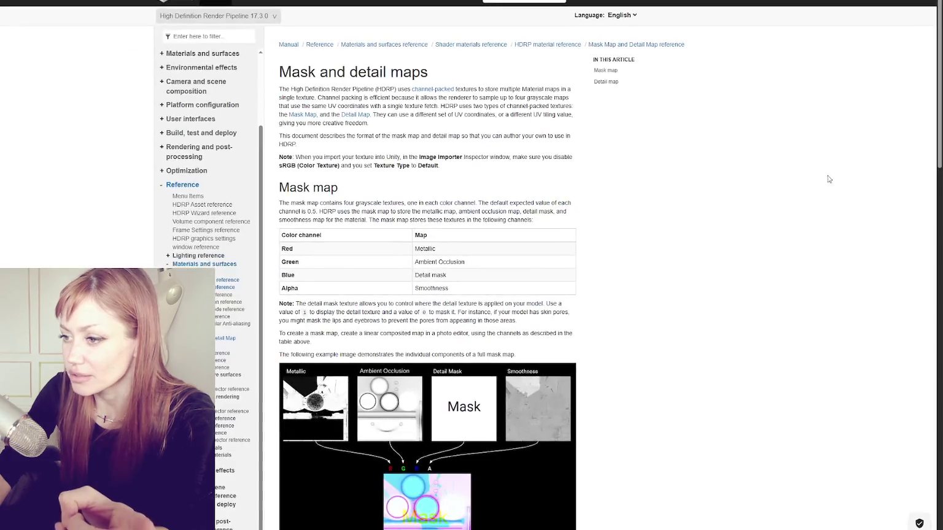
Step: Scroll back to the mask map channel table before returning to the Unity scene
scroll(687, 211, down, 4)
scroll(687, 211, up, 4)
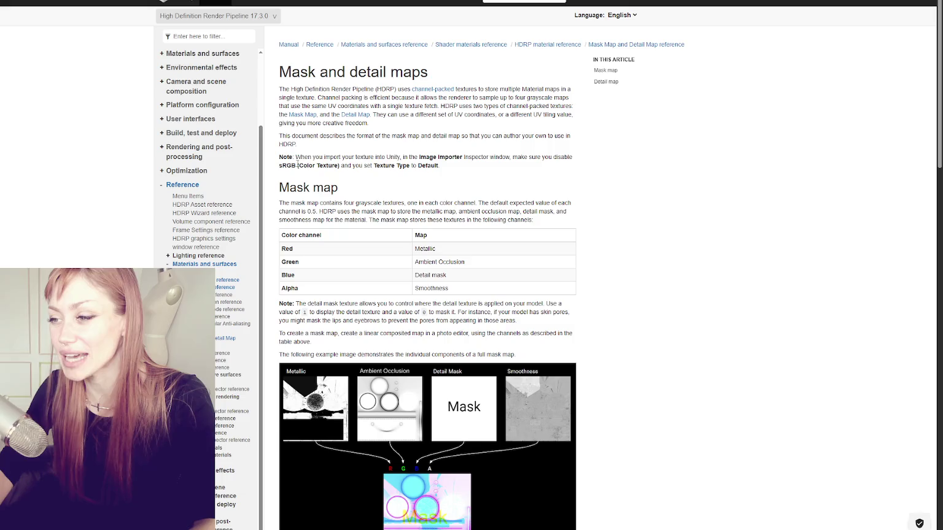
scroll(364, 253, down, 2)
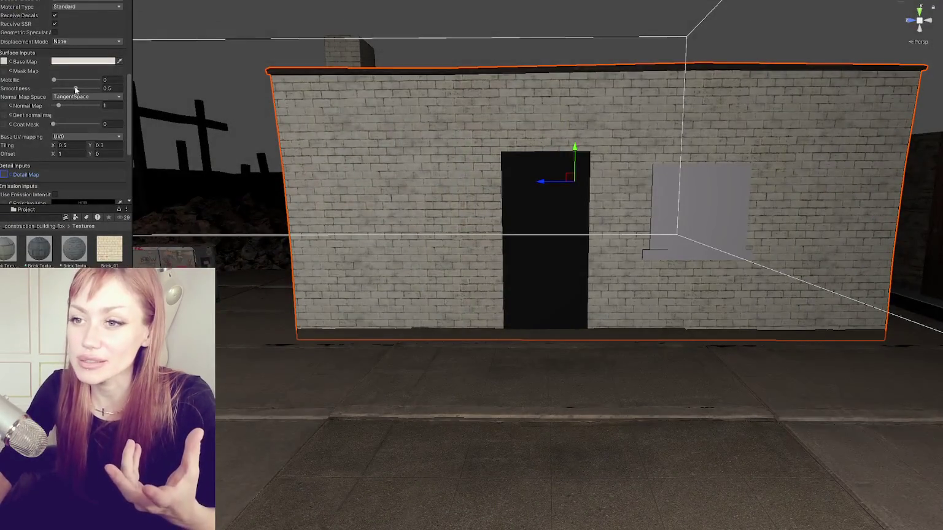
Step: Collapse the material header, widen the Inspector, and expand Brick Texture 2's Surface Inputs
scroll(73, 99, up, 10)
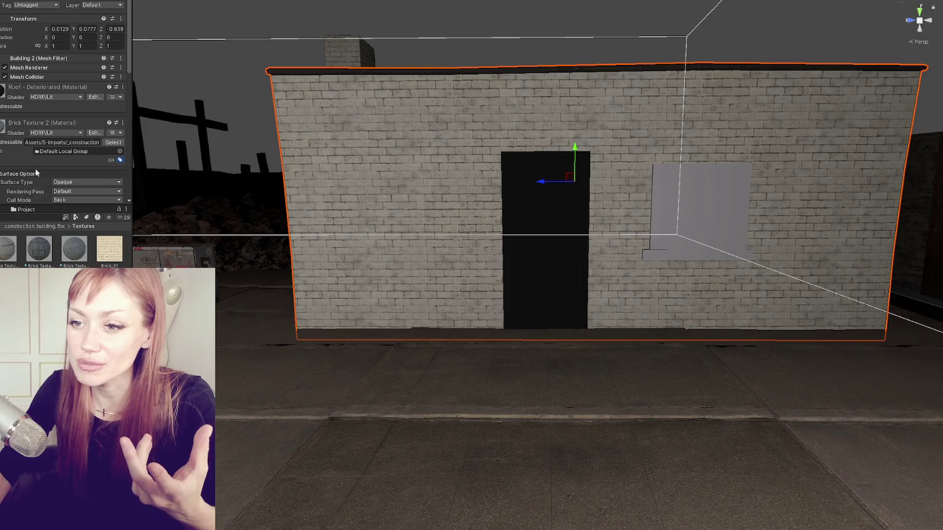
click(22, 130)
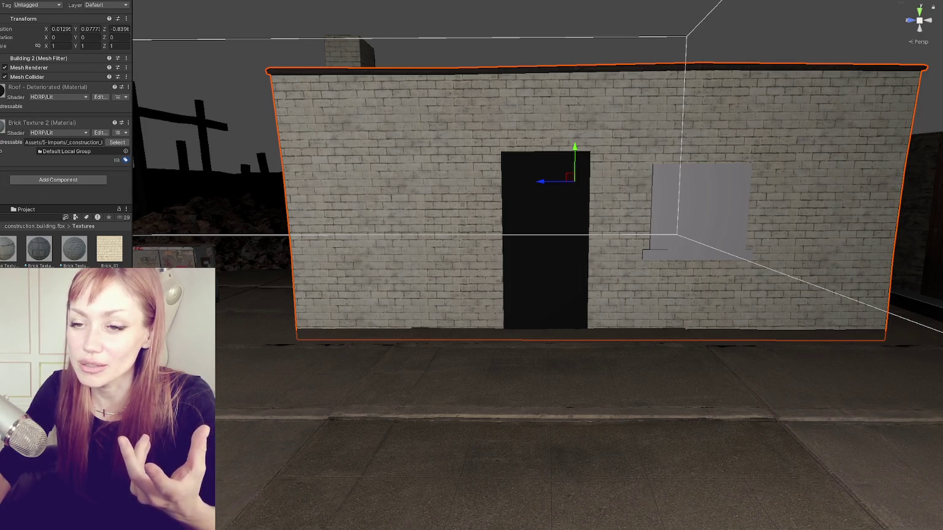
drag(131, 195, 189, 195)
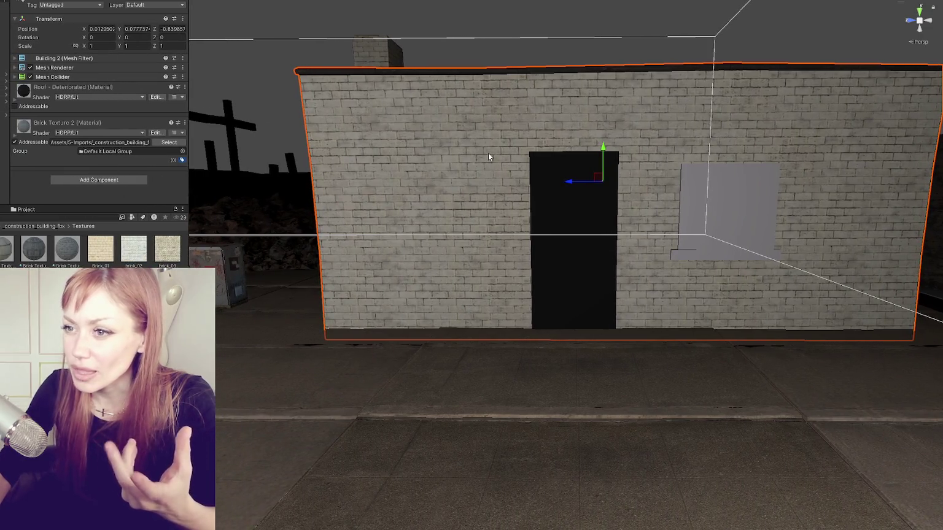
click(338, 150)
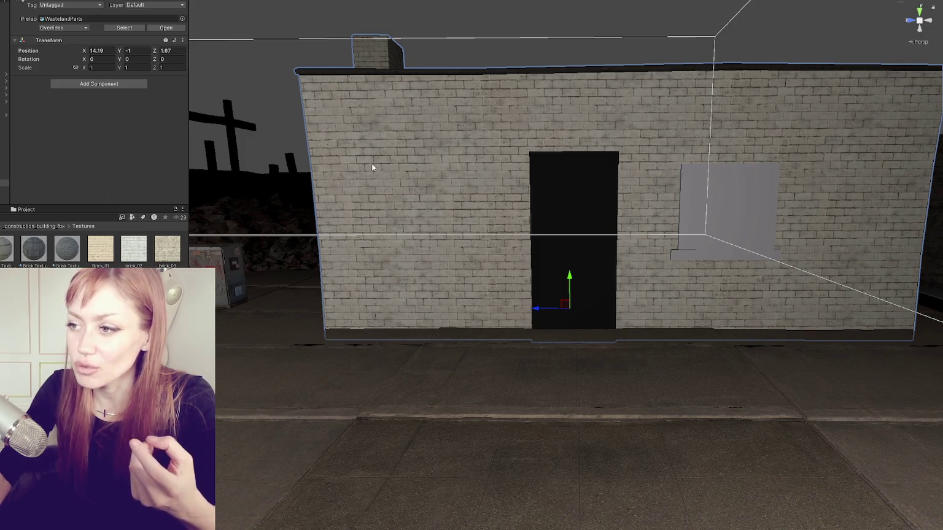
click(67, 249)
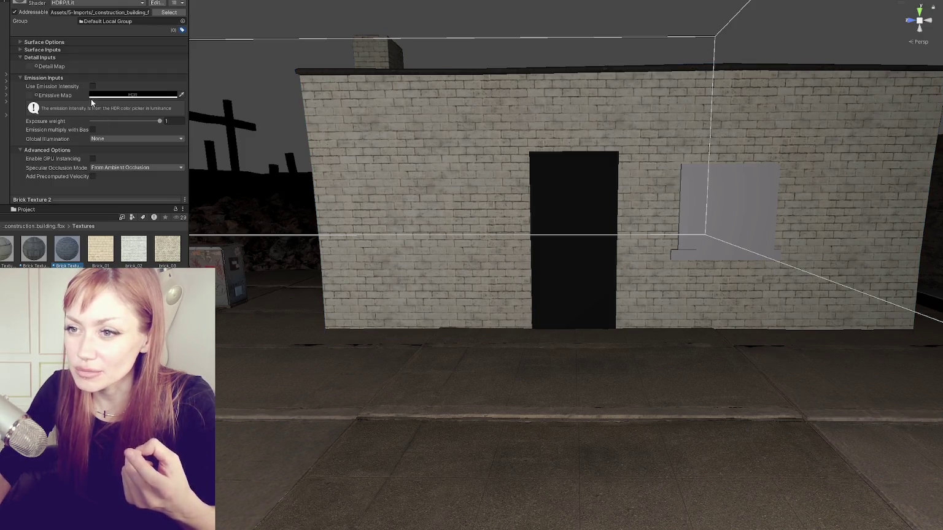
click(38, 52)
click(48, 43)
scroll(68, 78, down, 3)
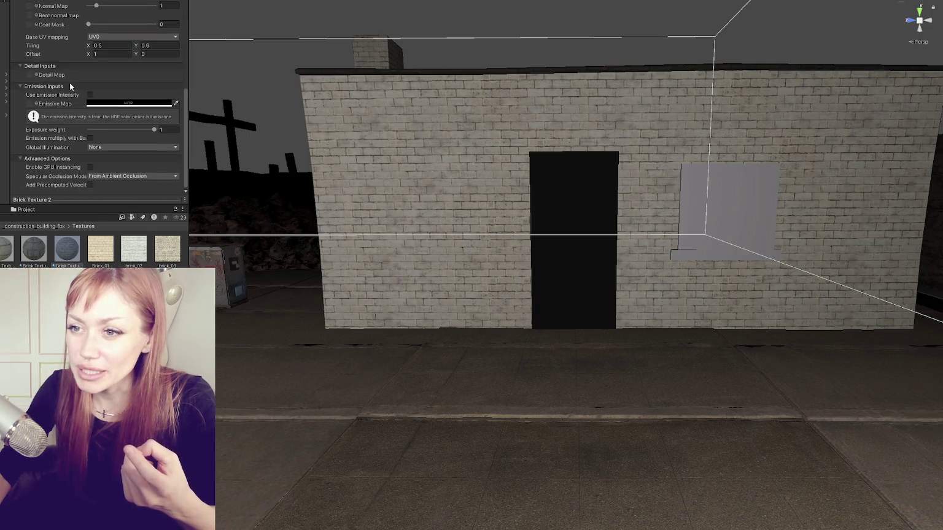
scroll(33, 86, down, 5)
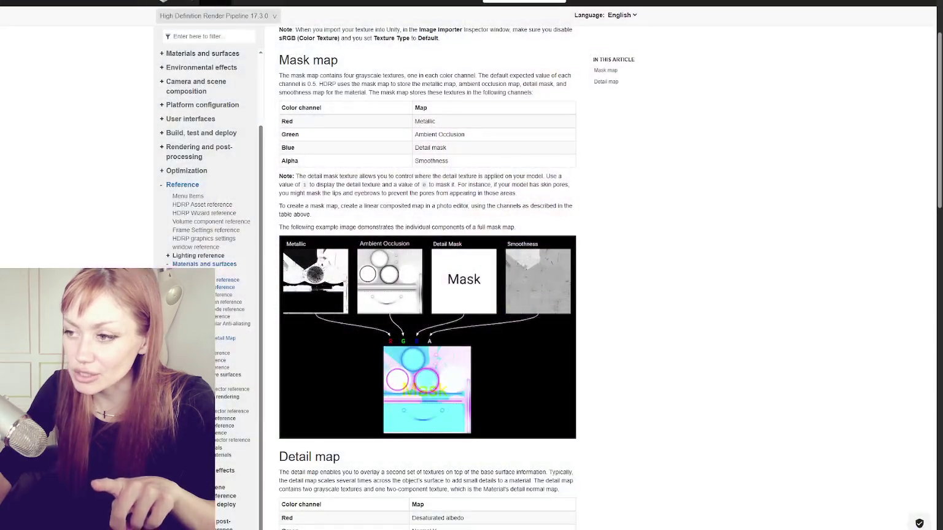
Step: Scroll the HDRP Materials and surfaces page to find the detail map channel table
scroll(431, 173, down, 5)
scroll(431, 173, down, 4)
scroll(437, 177, up, 1)
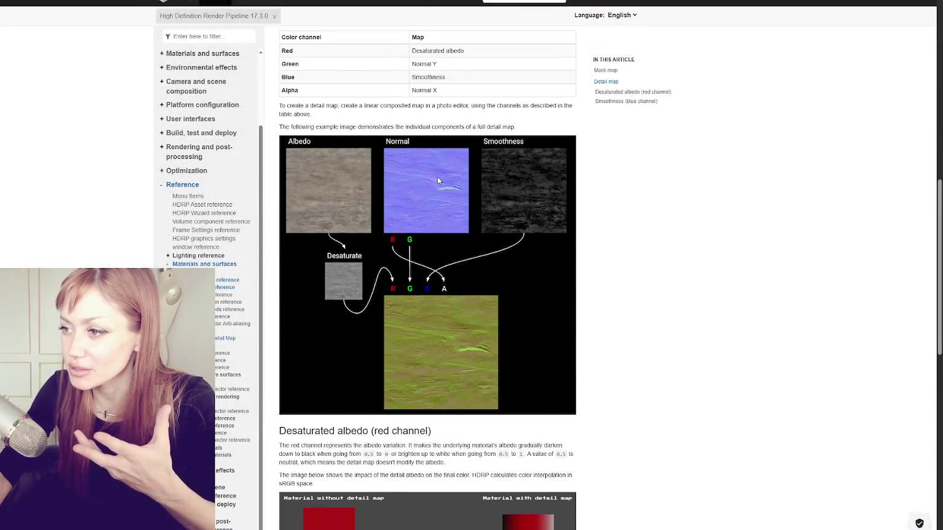
scroll(412, 187, up, 1)
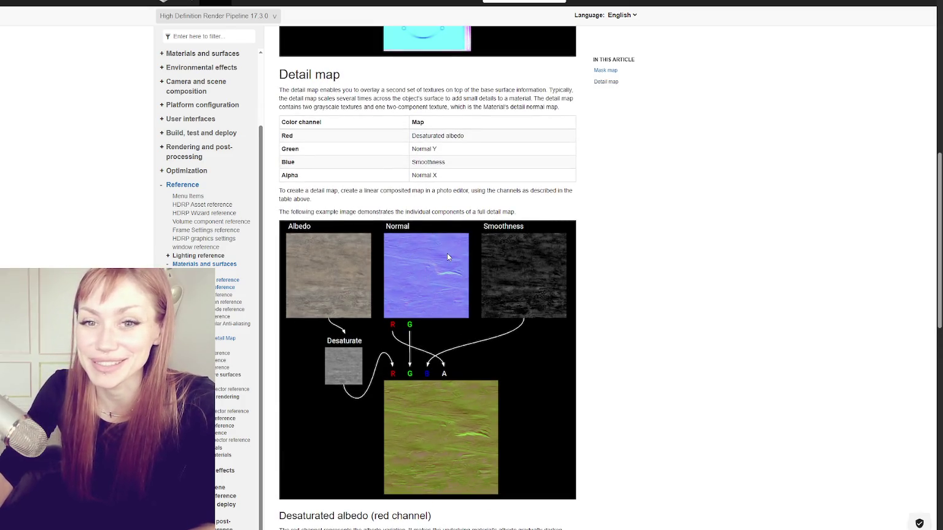
scroll(463, 257, up, 6)
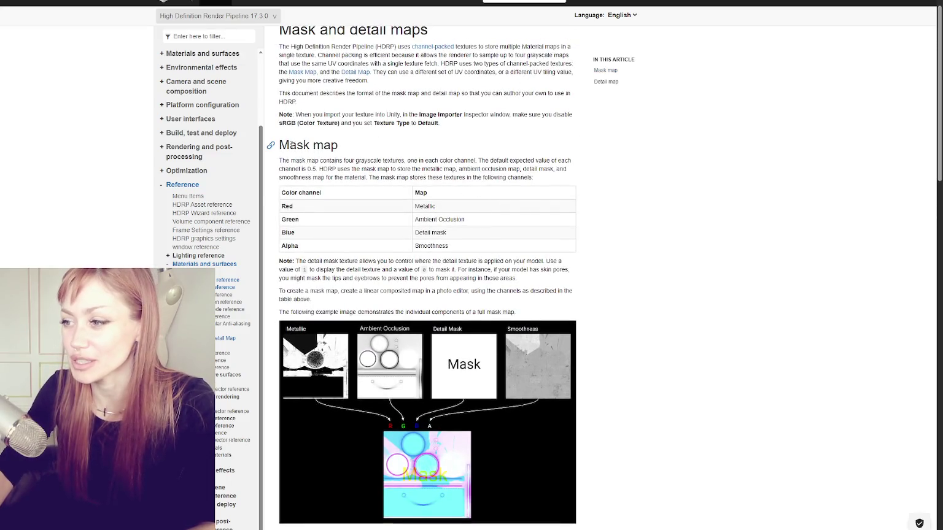
scroll(329, 172, down, 3)
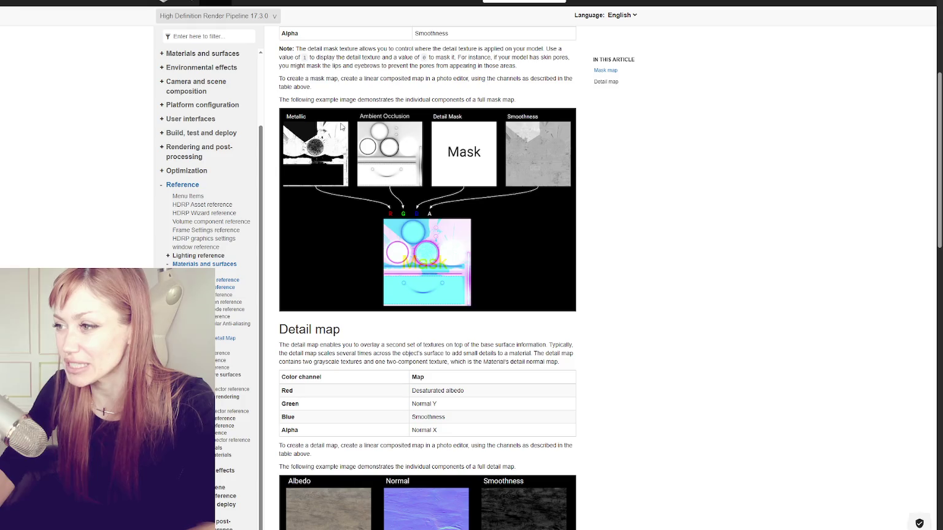
scroll(473, 145, up, 1)
scroll(473, 145, up, 2)
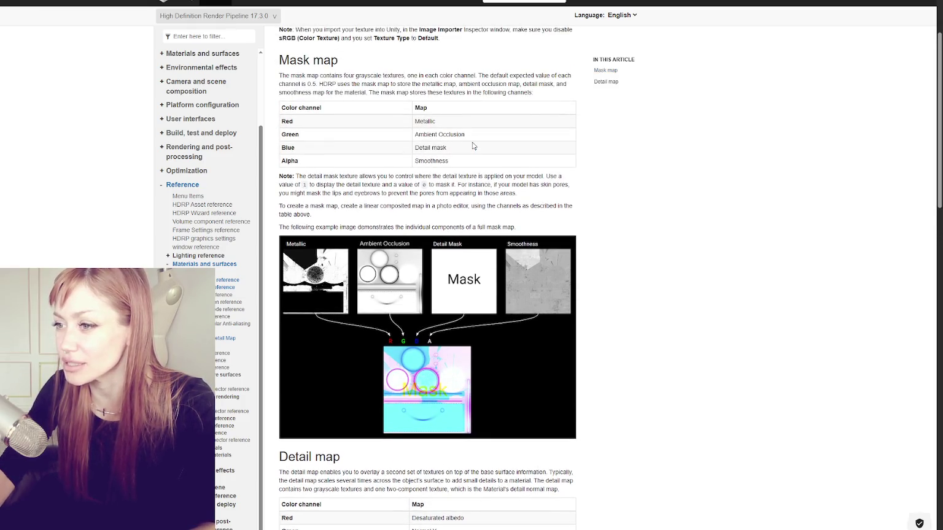
scroll(472, 144, down, 3)
scroll(479, 149, up, 4)
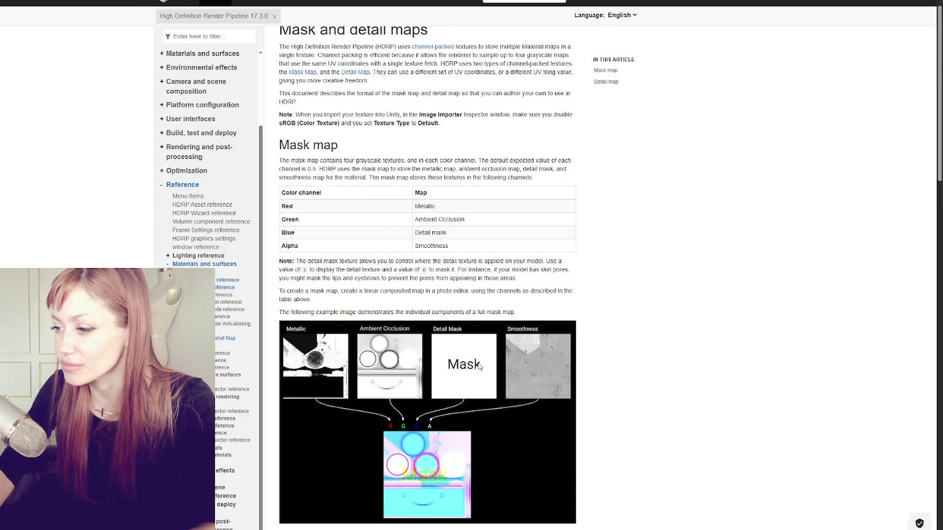
scroll(479, 366, down, 2)
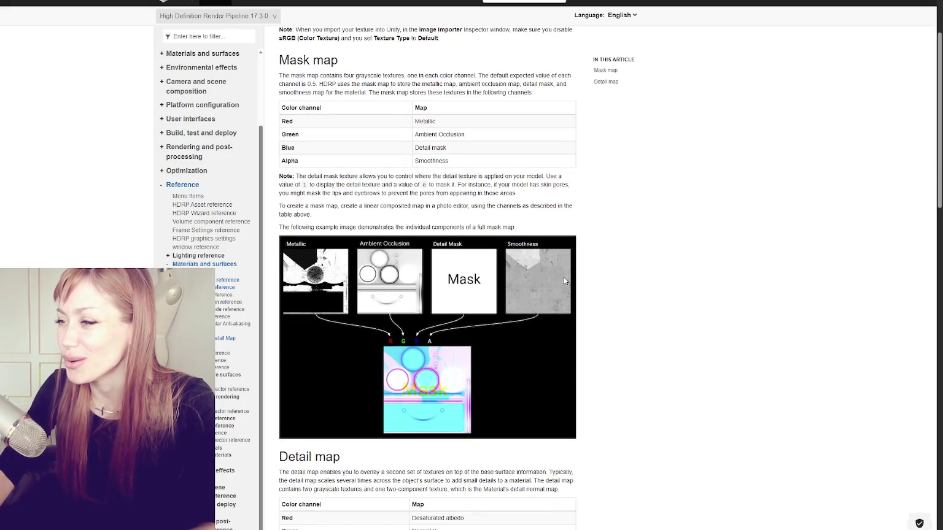
scroll(297, 176, down, 1)
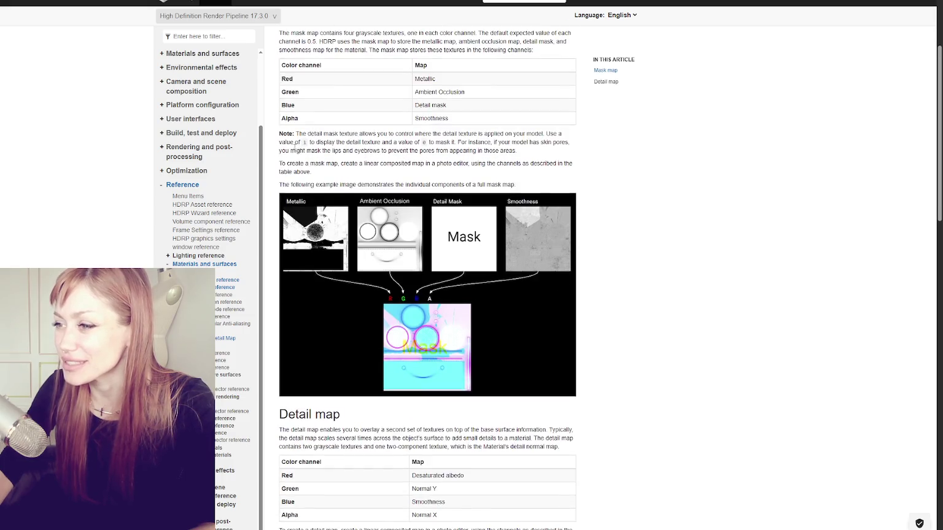
Step: Highlight every 'detail' match on the page and select the detail mask notes
double_click(423, 105)
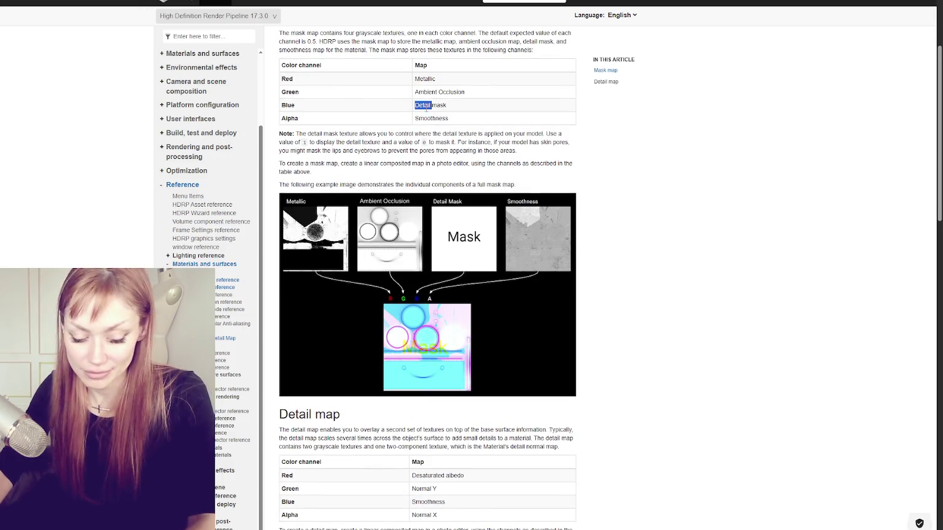
key(ctrl+f)
drag(308, 133, 583, 137)
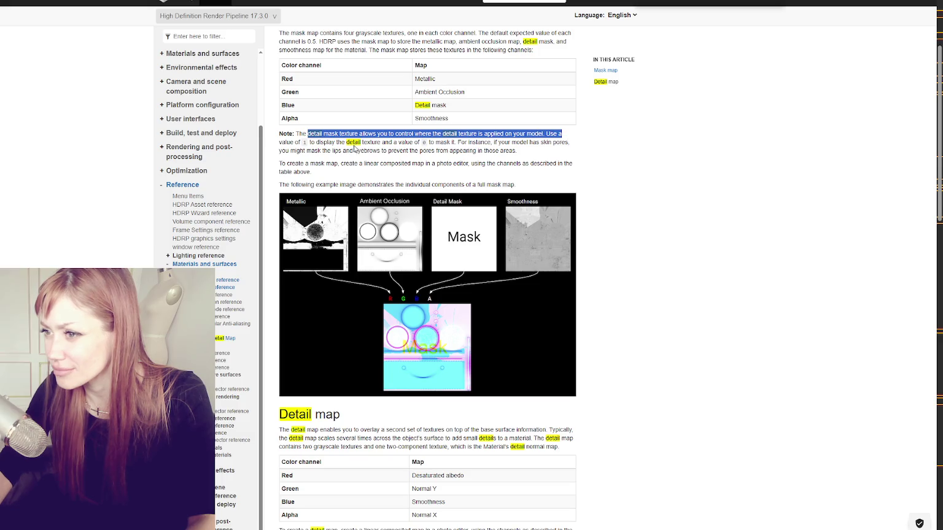
drag(319, 143, 569, 143)
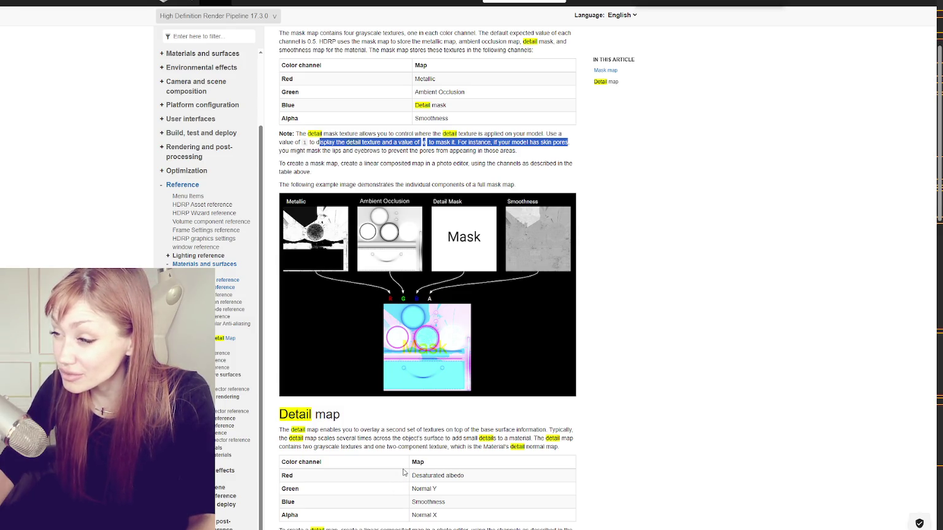
Step: Review the detail mask explanation and clear the text selection
scroll(409, 467, down, 7)
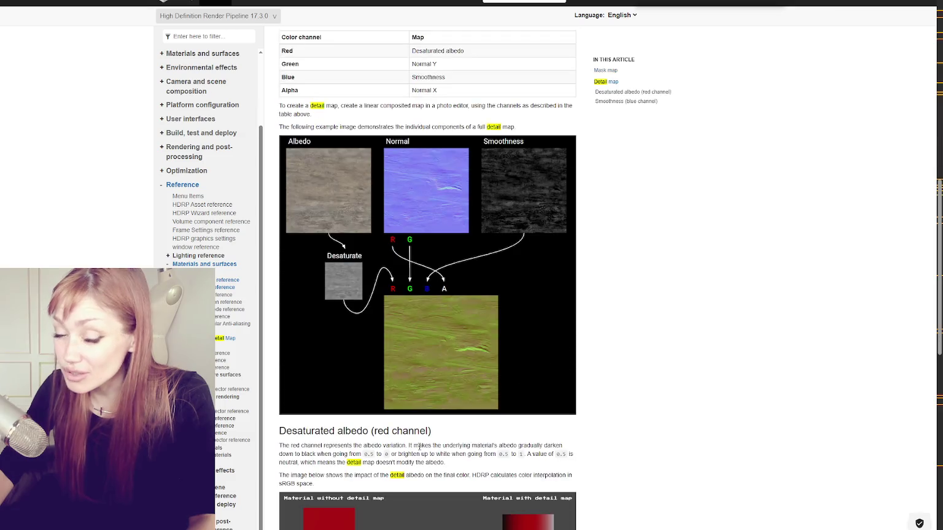
scroll(419, 446, up, 7)
scroll(419, 448, down, 5)
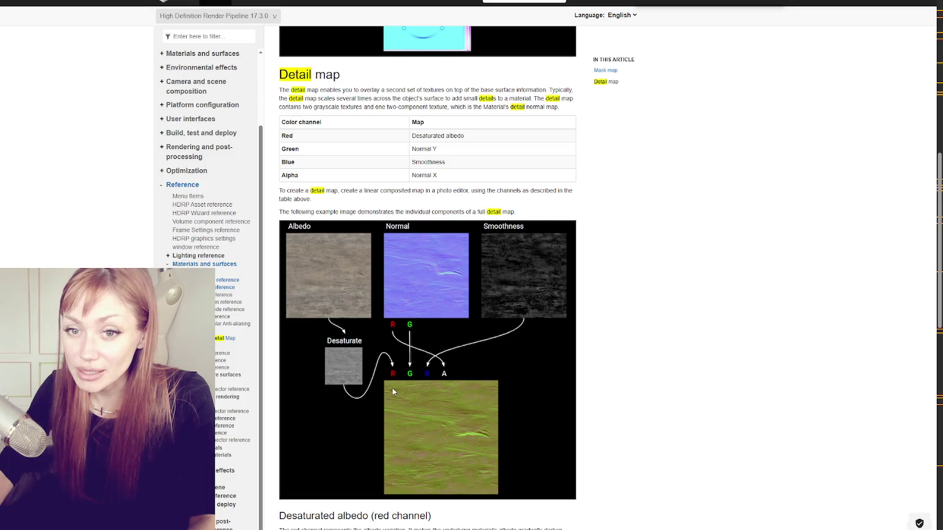
scroll(426, 373, up, 2)
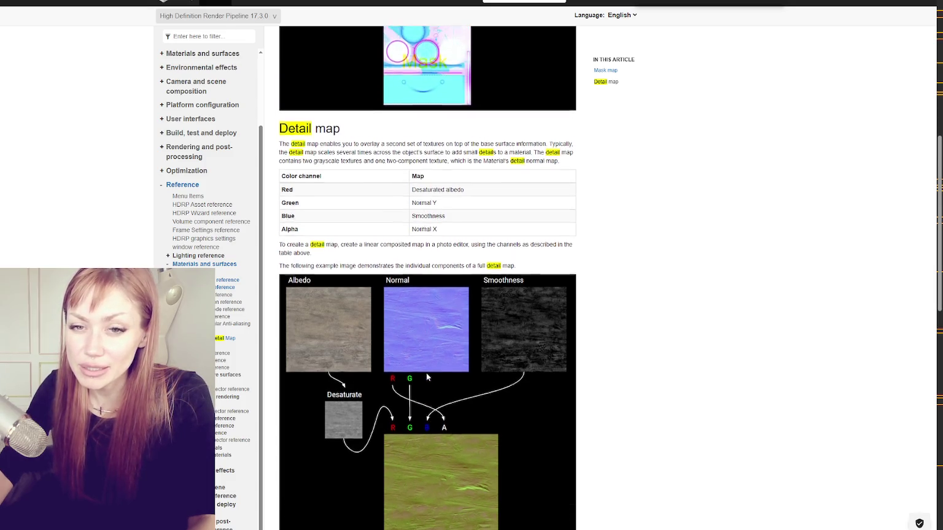
scroll(426, 372, up, 3)
scroll(426, 373, down, 4)
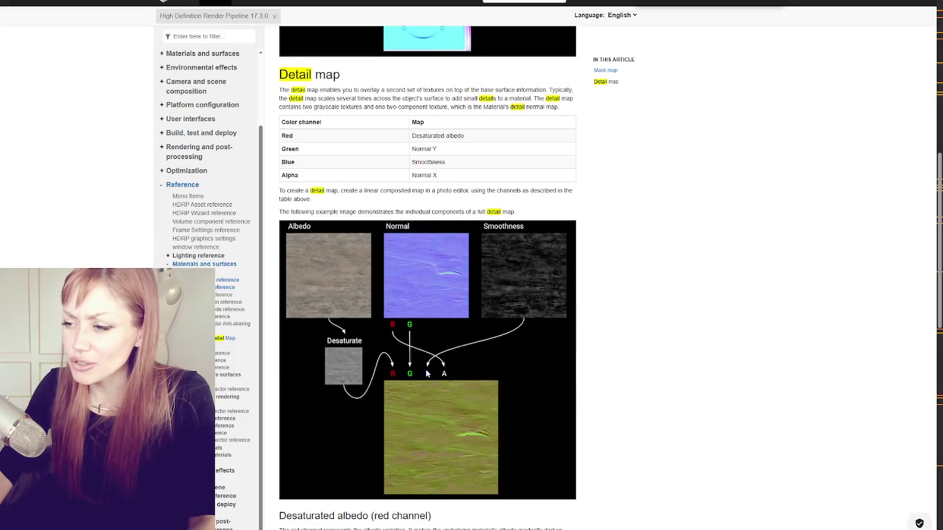
scroll(418, 358, down, 4)
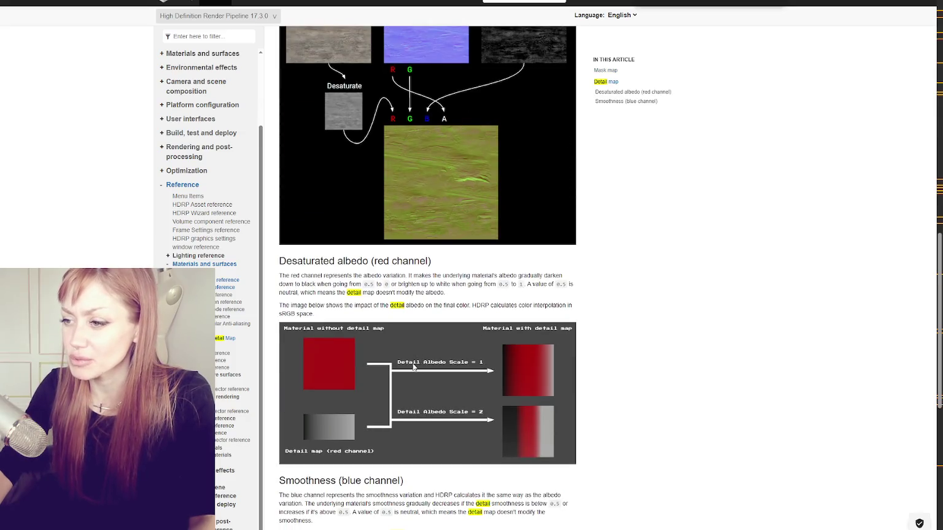
scroll(413, 367, up, 9)
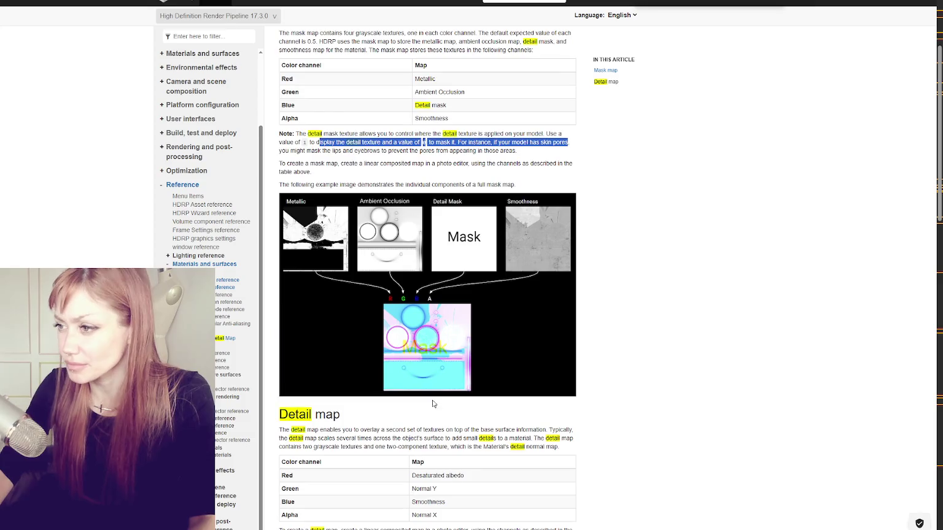
click(608, 322)
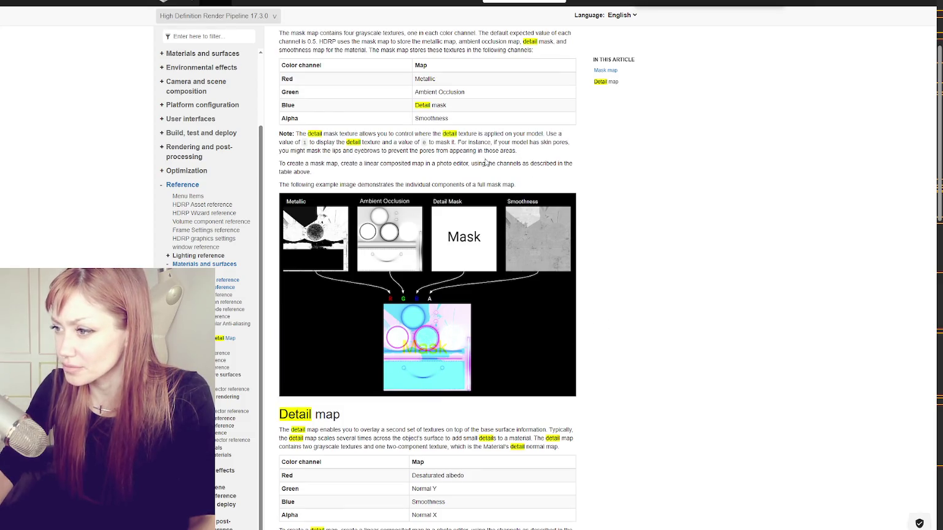
Step: Settle on the Detail map section: red desaturated albedo, green Normal Y, blue smoothness, alpha Normal X
scroll(490, 162, down, 7)
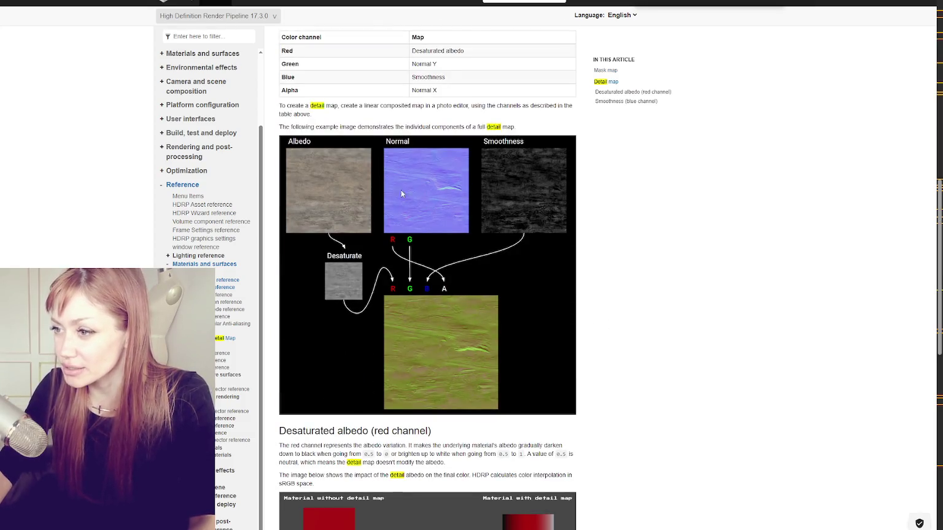
scroll(394, 182, up, 8)
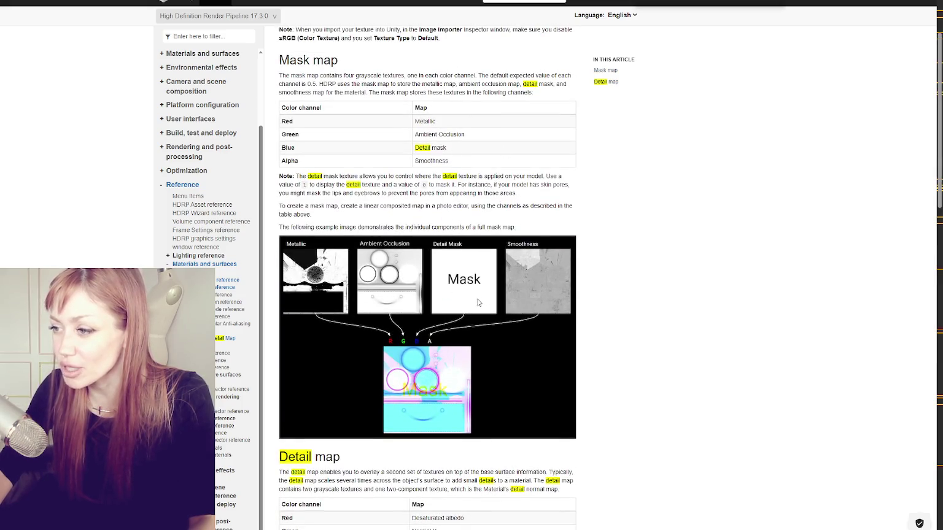
scroll(496, 277, down, 4)
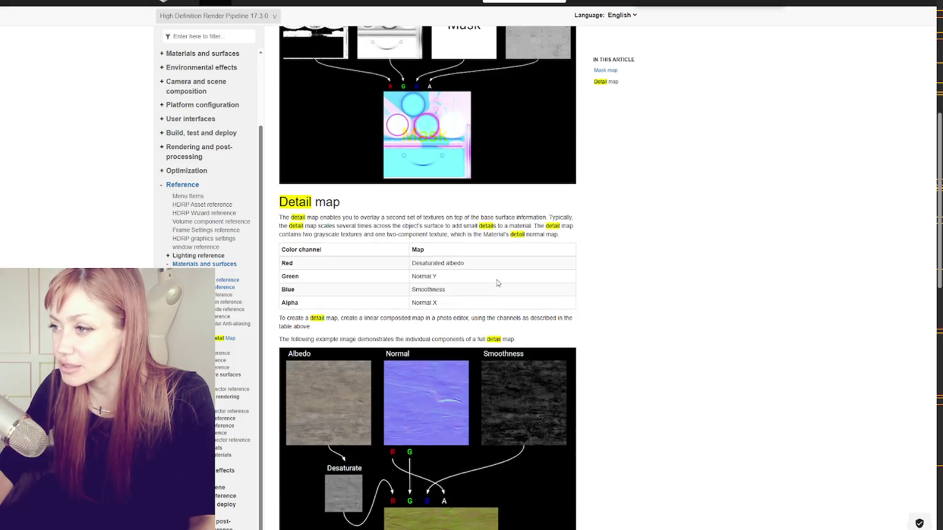
scroll(498, 279, up, 4)
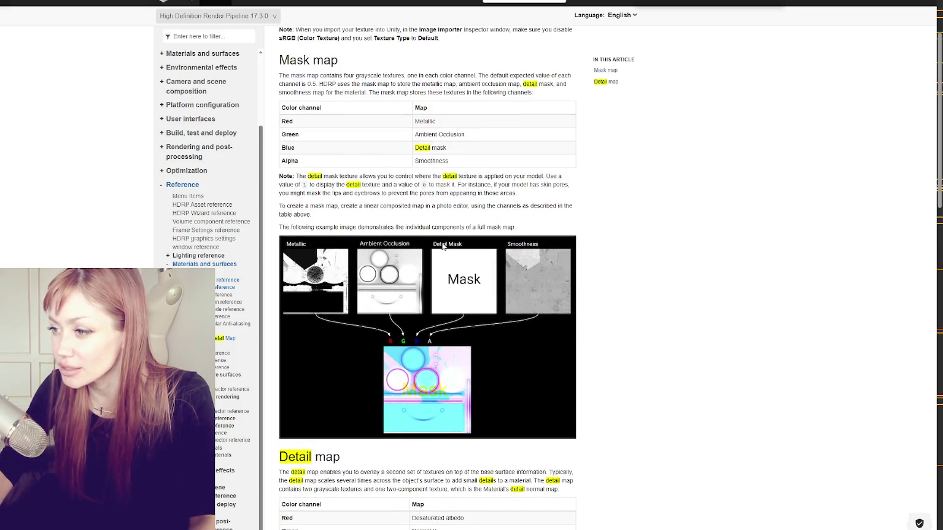
scroll(417, 346, down, 4)
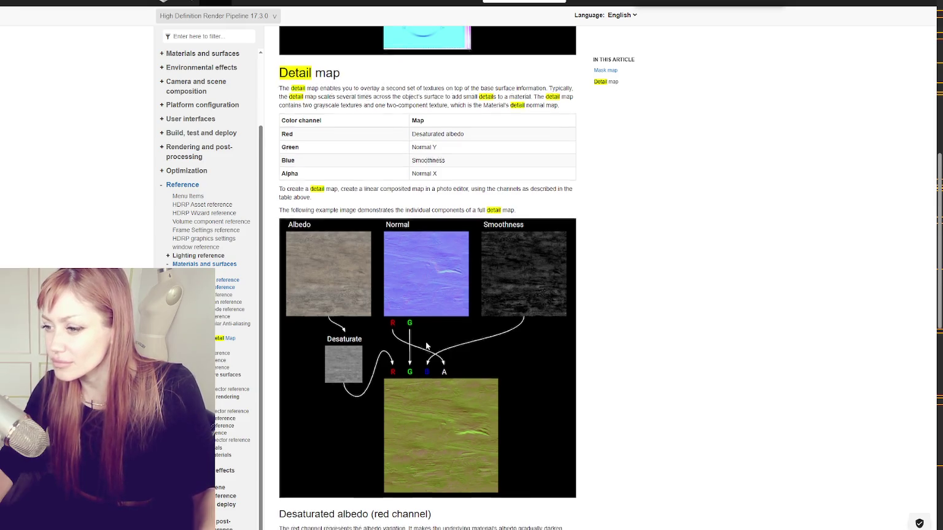
scroll(426, 347, down, 3)
scroll(427, 343, down, 3)
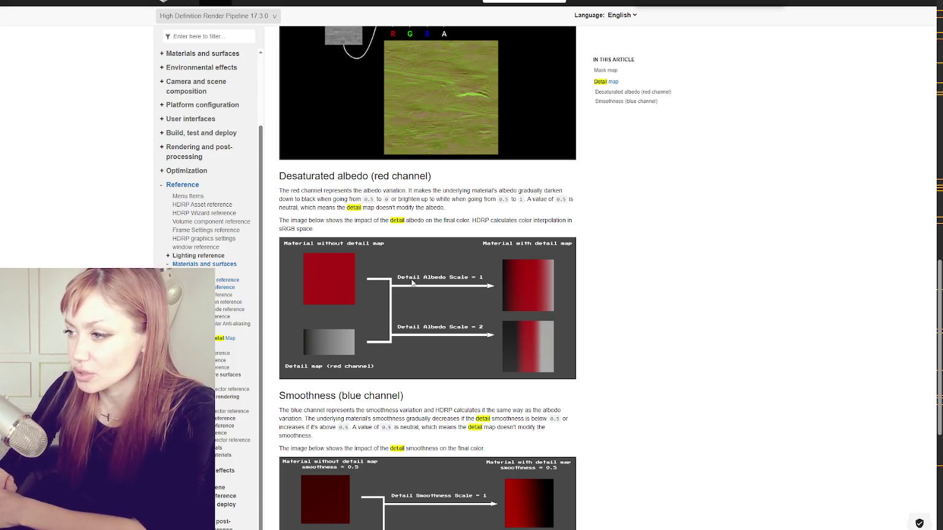
scroll(412, 263, up, 2)
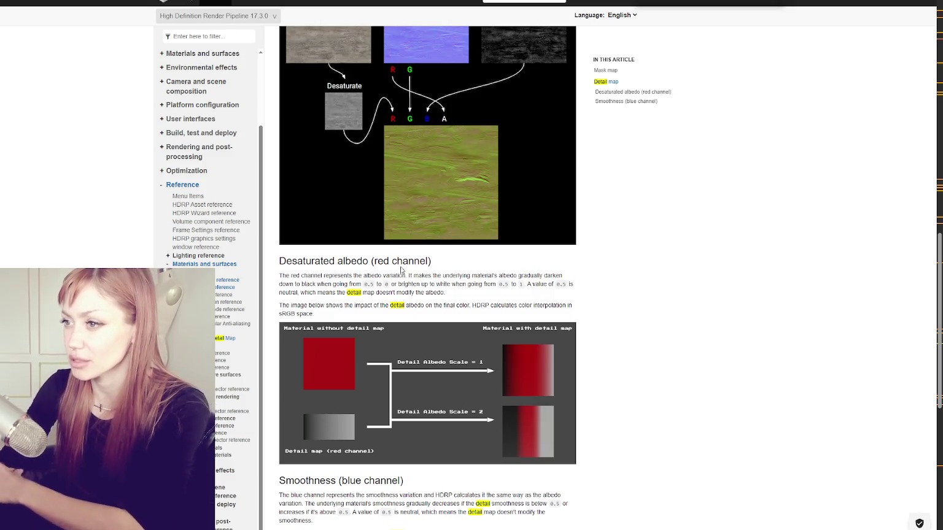
scroll(416, 263, up, 4)
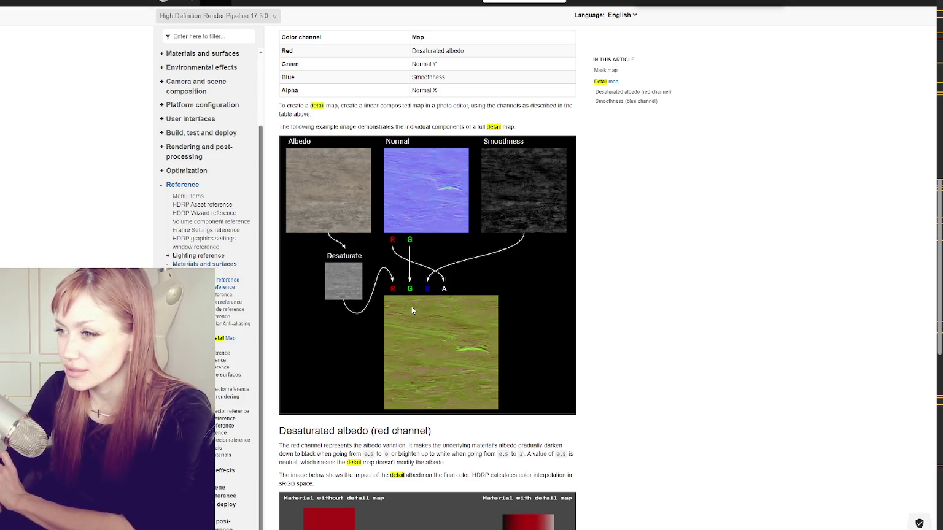
scroll(411, 309, up, 4)
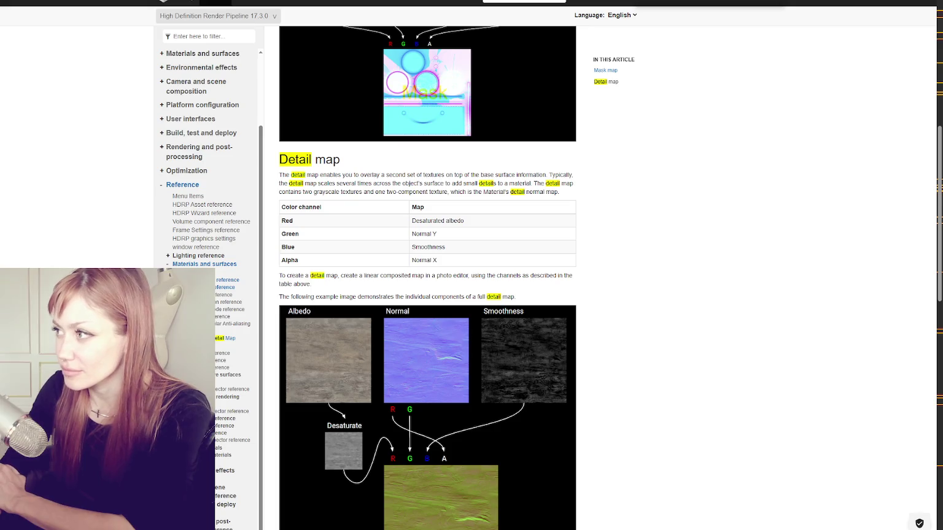
Step: Close the find bar and pick out the Normal Y and Normal X table entries
click(777, 5)
scroll(795, 85, down, 2)
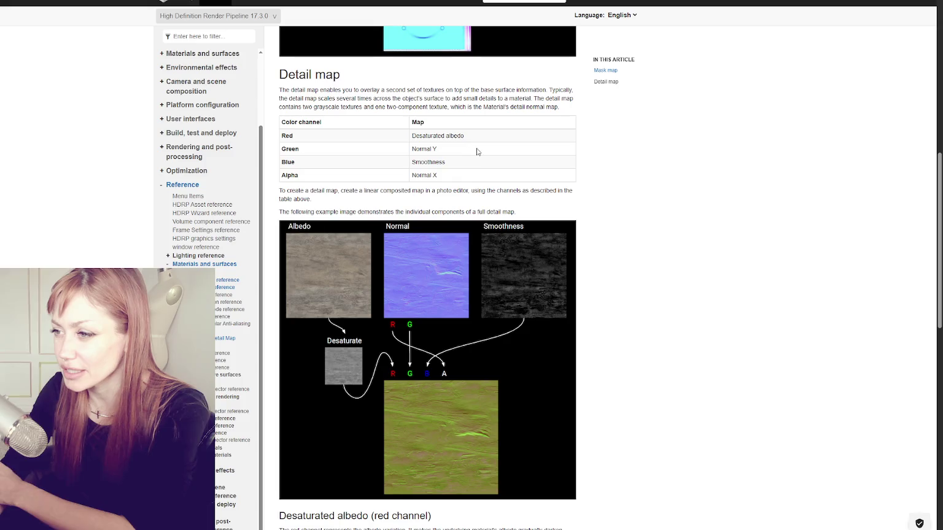
triple_click(438, 154)
drag(415, 175, 438, 174)
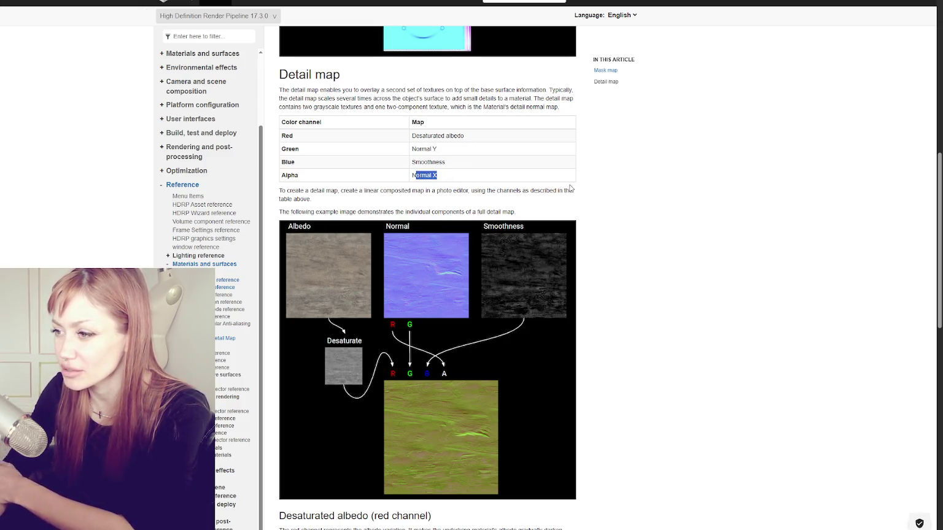
click(624, 201)
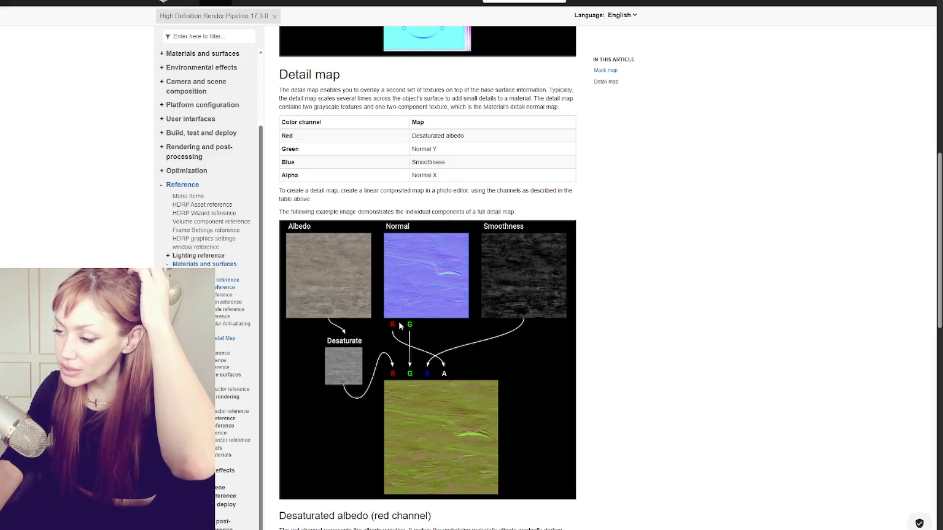
Step: Read the desaturated albedo and smoothness sections, including 0.5 neutral and Detail Scale 1 versus 2
scroll(491, 276, down, 2)
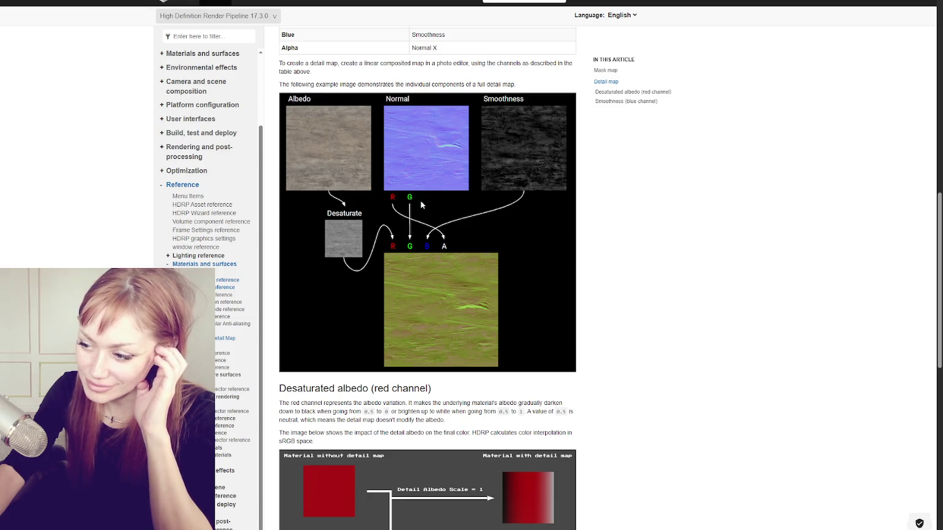
scroll(441, 200, down, 4)
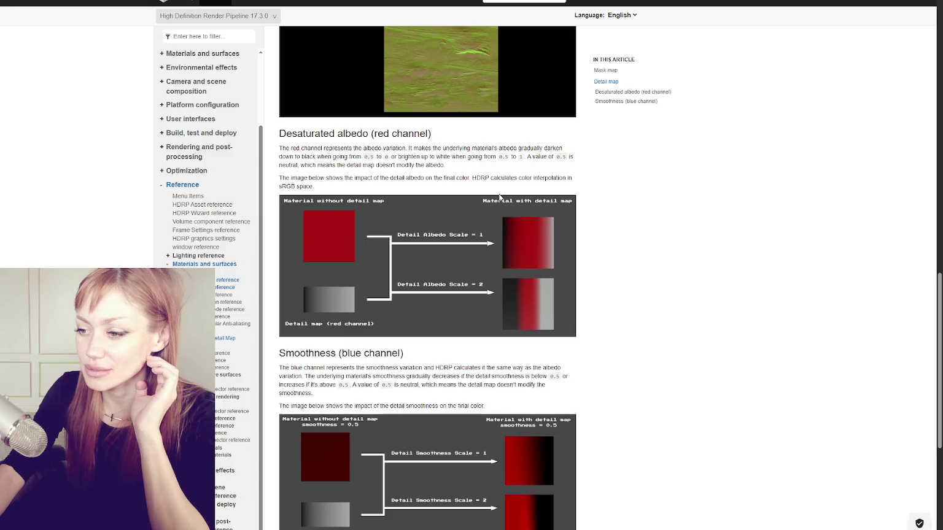
scroll(500, 197, down, 5)
scroll(503, 196, up, 4)
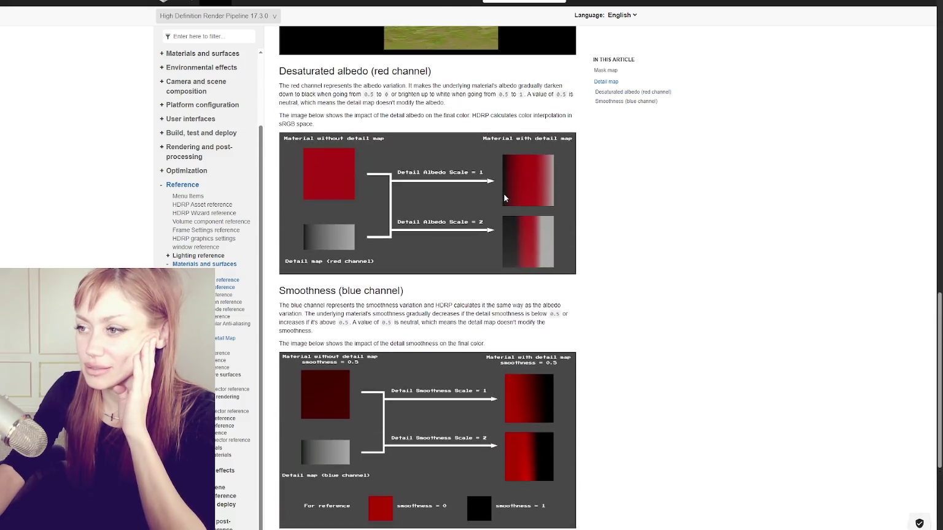
scroll(504, 198, up, 5)
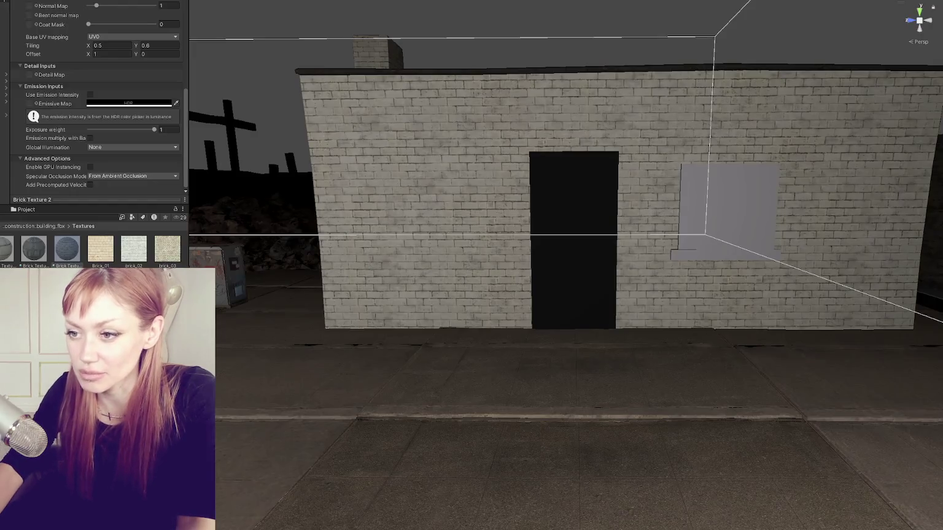
Step: Narrow the Inspector so the Scene view of the brick shed widens
drag(188, 123, 96, 122)
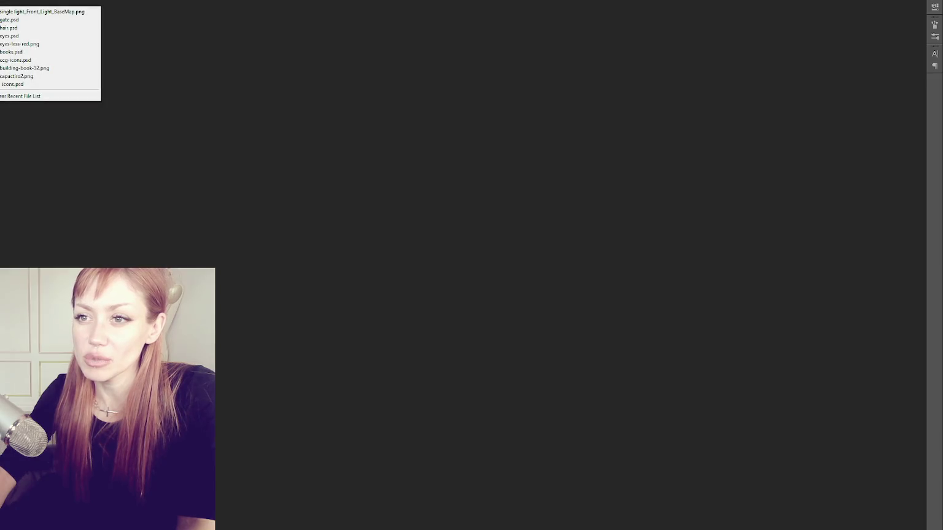
Step: Create a new blank white square Photoshop document with the entered width and height
key(ctrl+n)
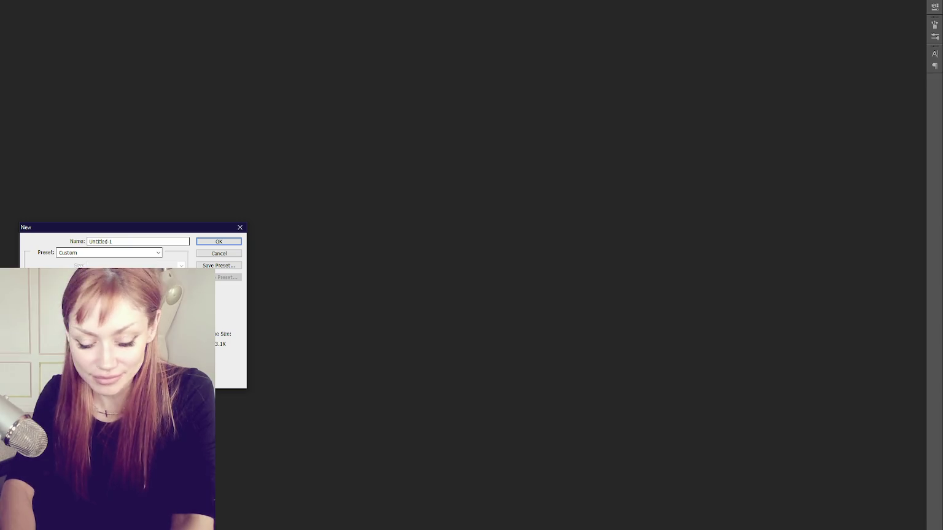
text(00)
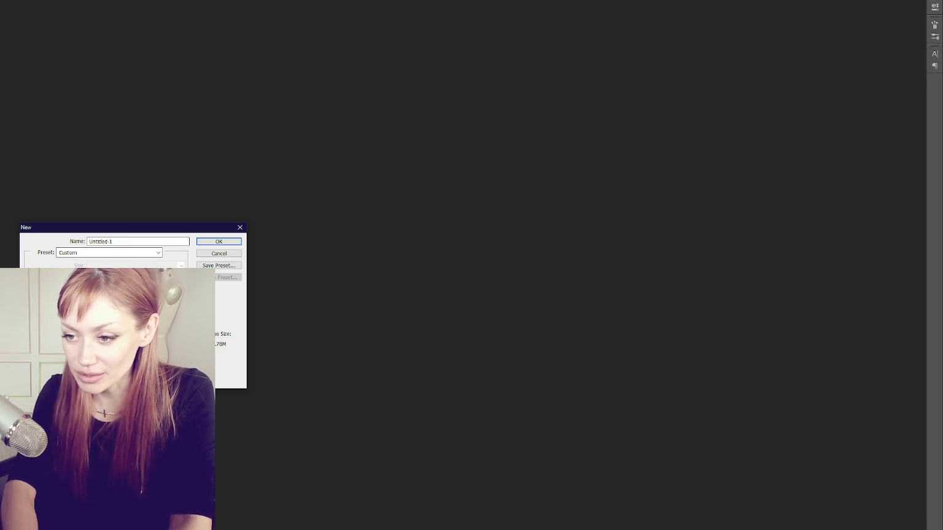
key(Return)
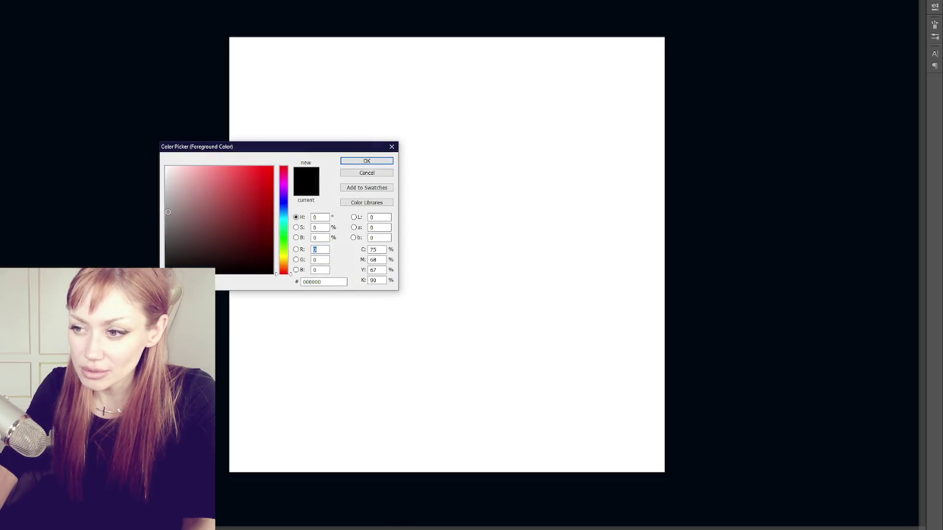
Step: Set the foreground colour to red and choose a brush from the brush presets
key(Return)
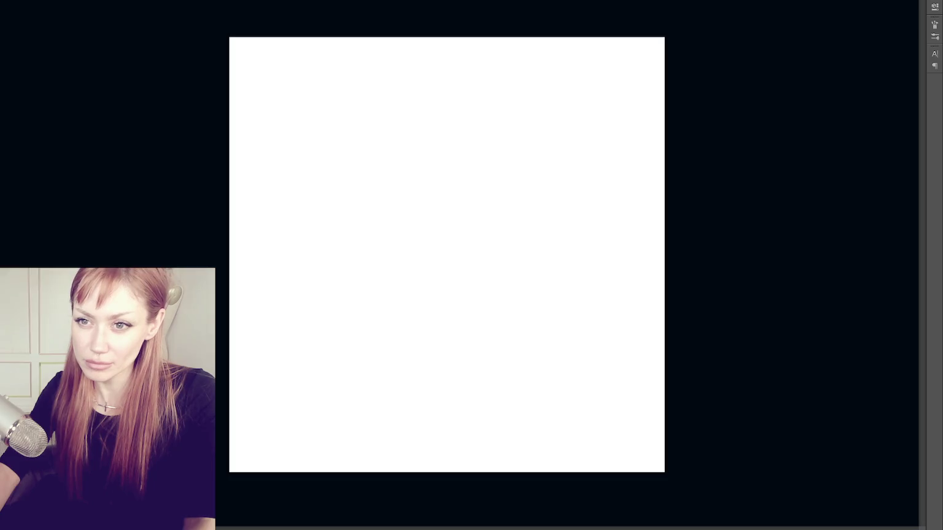
key(F5)
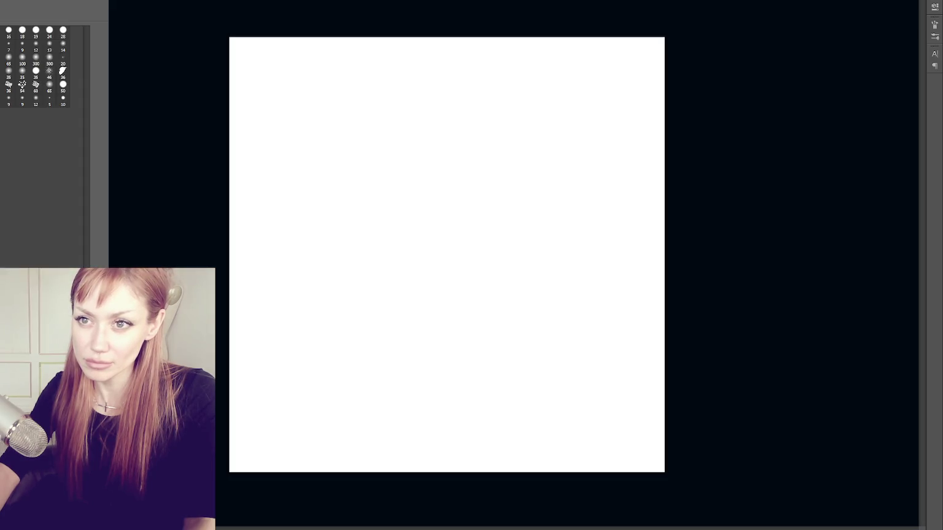
key(F5)
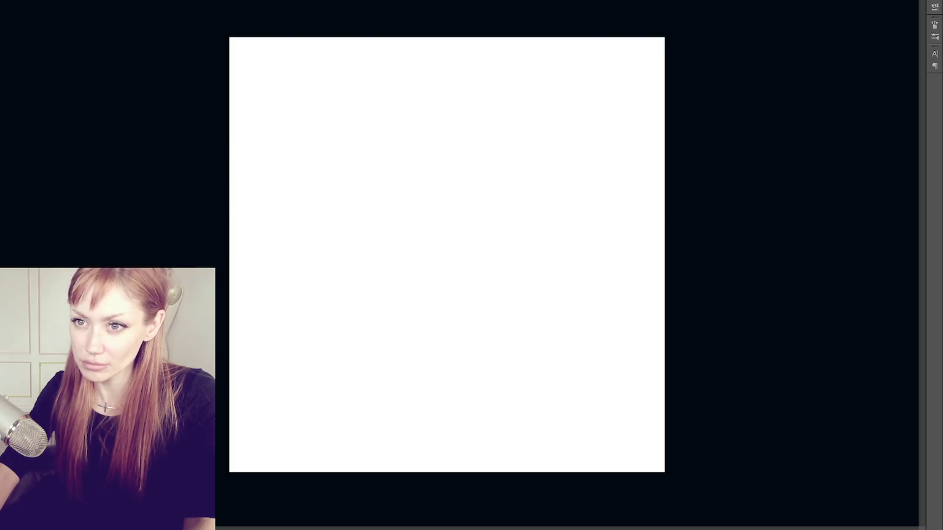
key(F5)
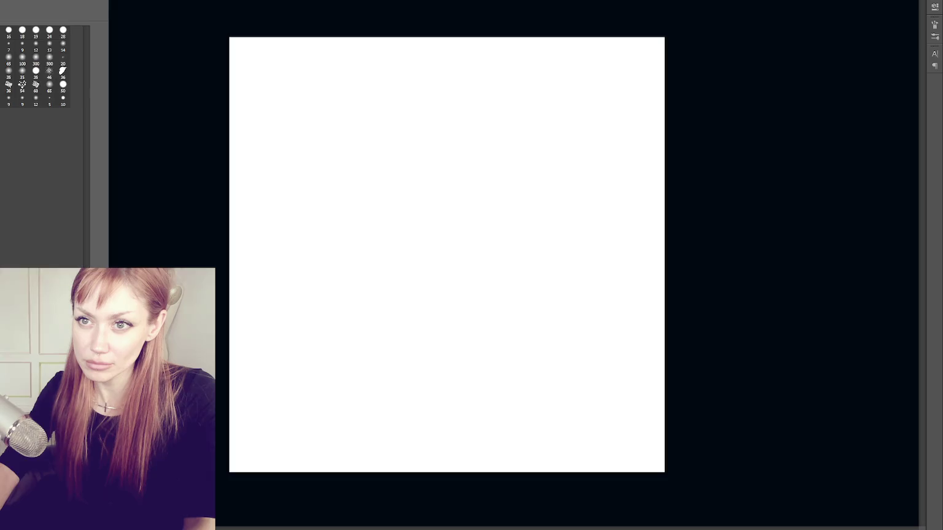
key(F5)
Step: Paint long diagonal red scribble strokes across the whole canvas, out to its edges
drag(178, 76, 381, 12)
drag(184, 179, 393, 10)
drag(158, 206, 553, 16)
mouse_move(602, 6)
mouse_down()
mouse_move(316, 300)
mouse_move(706, 138)
mouse_up()
mouse_move(699, 168)
mouse_down()
mouse_move(265, 522)
mouse_move(682, 330)
mouse_up()
mouse_move(675, 375)
mouse_down()
mouse_move(528, 496)
mouse_move(706, 430)
mouse_up()
drag(741, 23, 202, 293)
mouse_move(203, 307)
mouse_down()
mouse_move(752, 160)
mouse_move(209, 466)
mouse_up()
drag(209, 483, 622, 307)
drag(736, 313, 498, 489)
drag(737, 329, 519, 491)
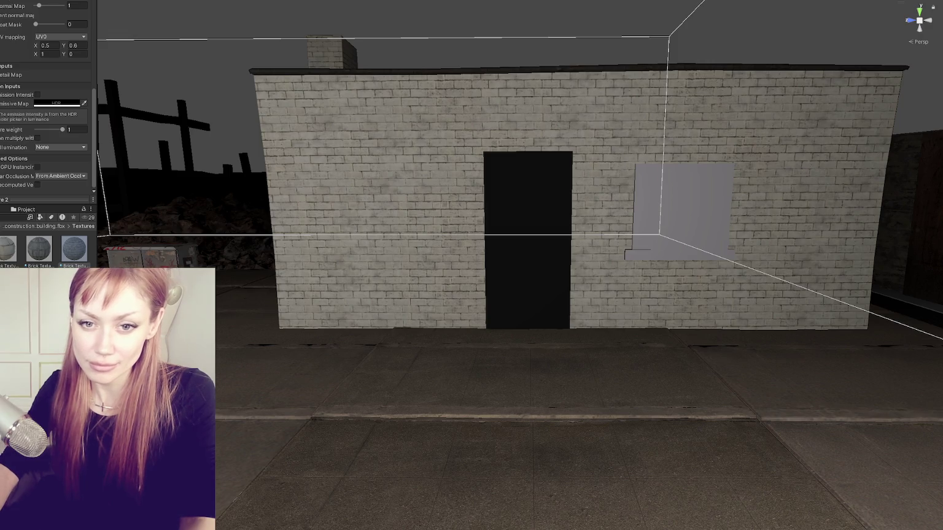
Step: Make the scribble texture the material's Detail Map, keeping its Default texture type and applying
scroll(46, 89, up, 10)
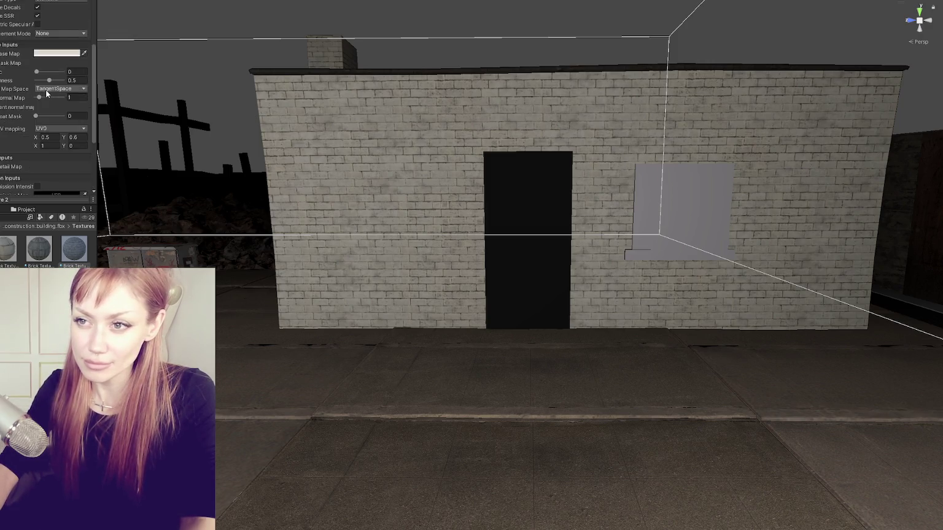
scroll(36, 86, down, 10)
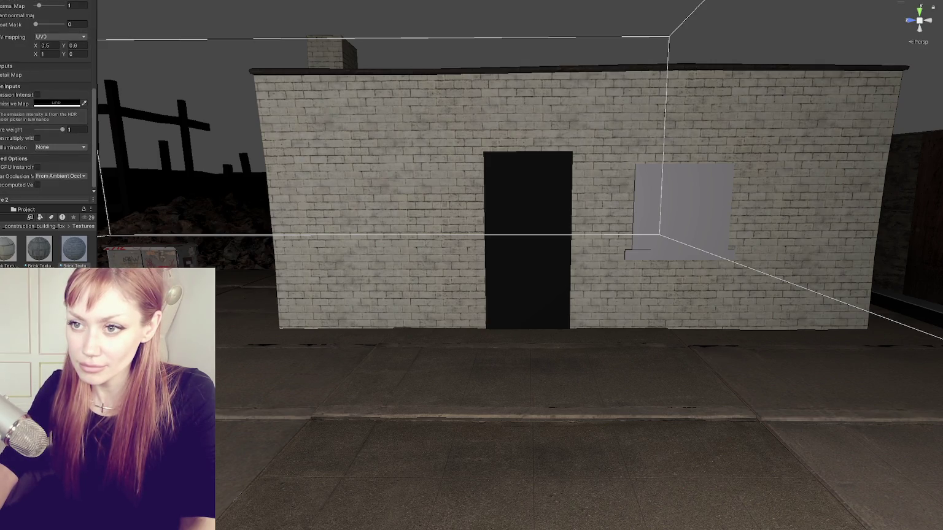
drag(75, 249, 7, 75)
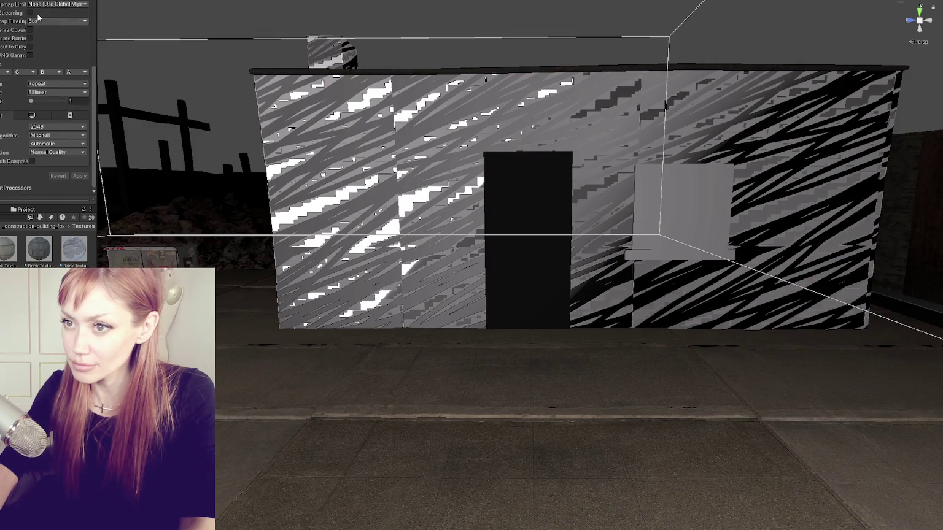
click(45, 21)
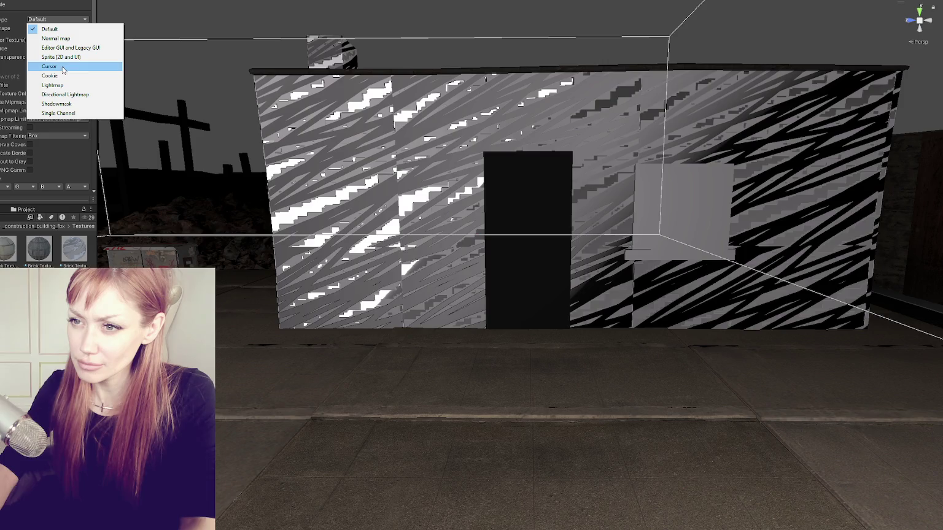
click(54, 29)
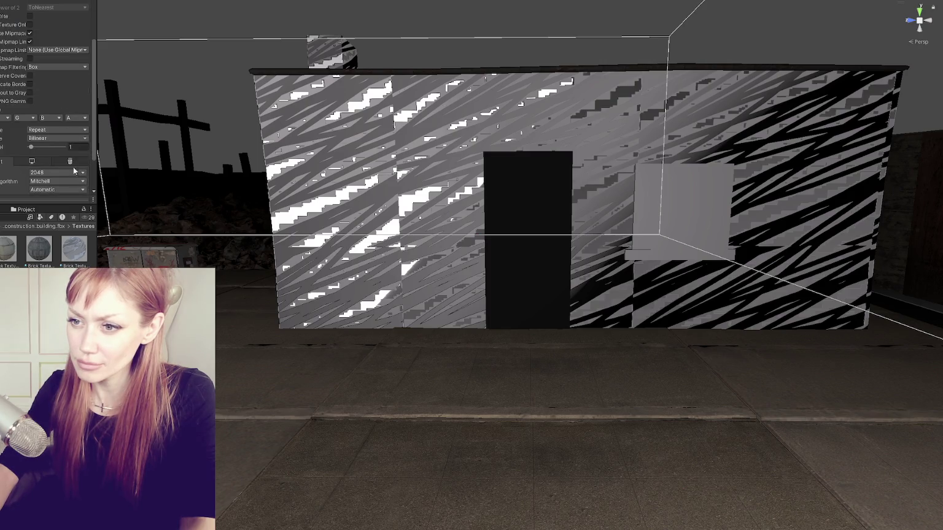
scroll(73, 162, down, 4)
click(73, 176)
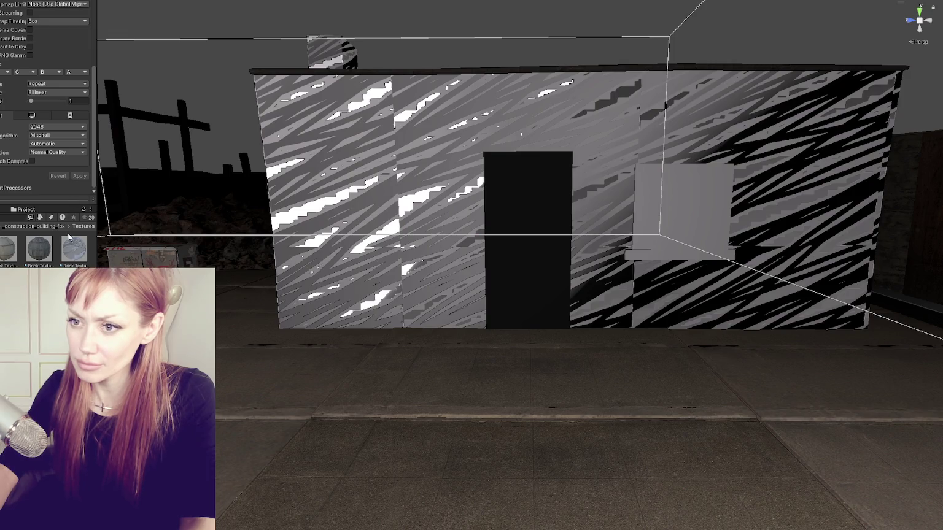
Step: Keep alpha from the input texture, enable sRGB (Color Texture), and apply the import settings
scroll(61, 123, up, 5)
click(59, 56)
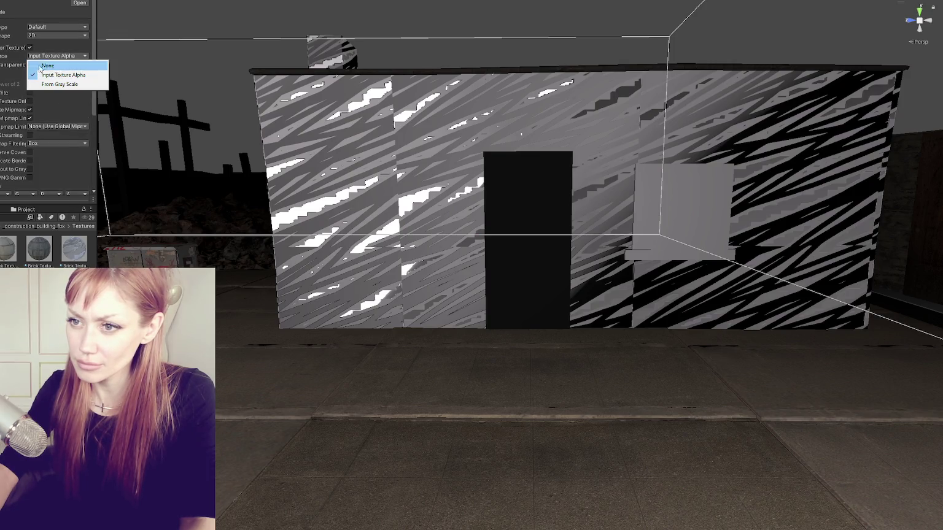
click(57, 57)
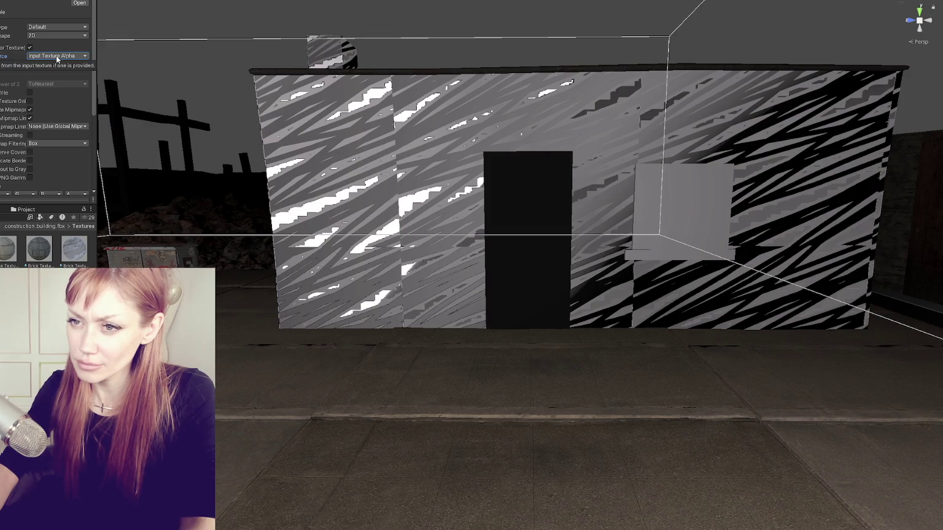
scroll(68, 148, down, 4)
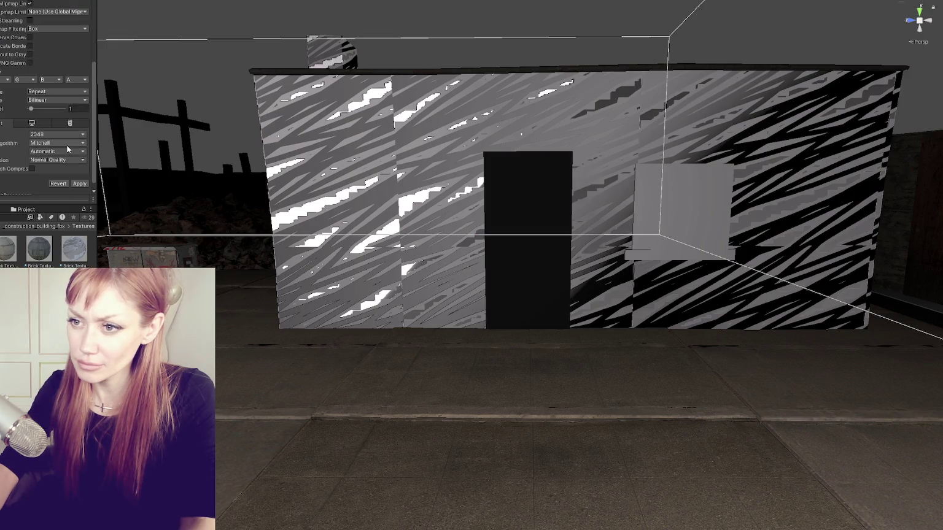
scroll(70, 164, up, 4)
click(29, 47)
scroll(67, 154, down, 4)
click(79, 176)
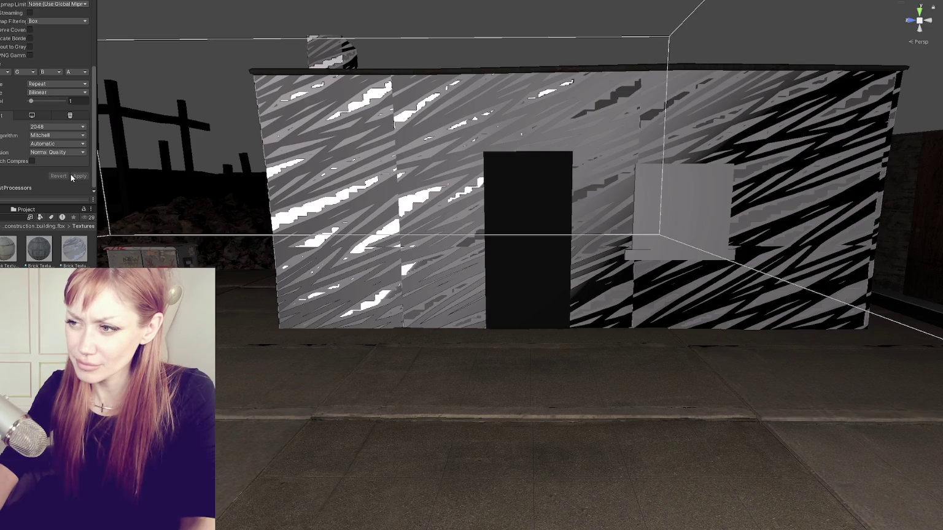
Step: Select the third Brick Texture material and view the building's left corner up close
click(73, 250)
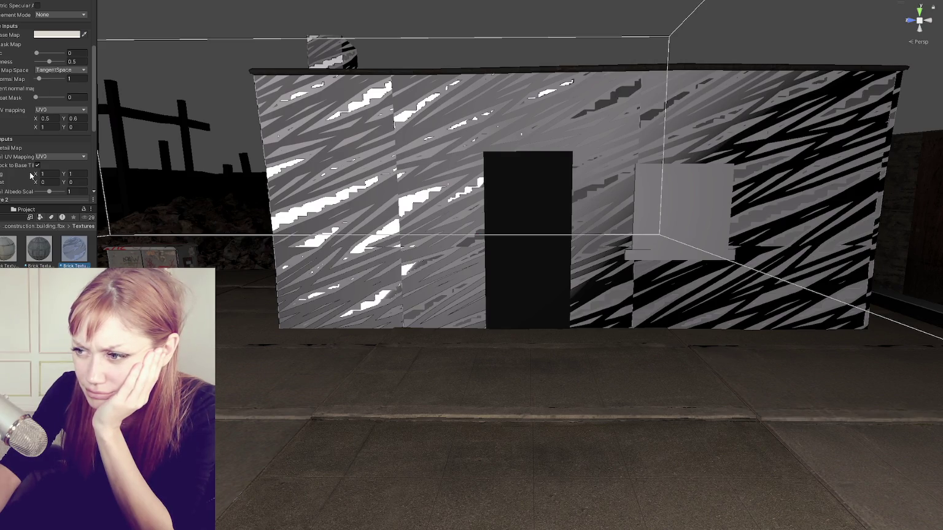
scroll(541, 182, up, 3)
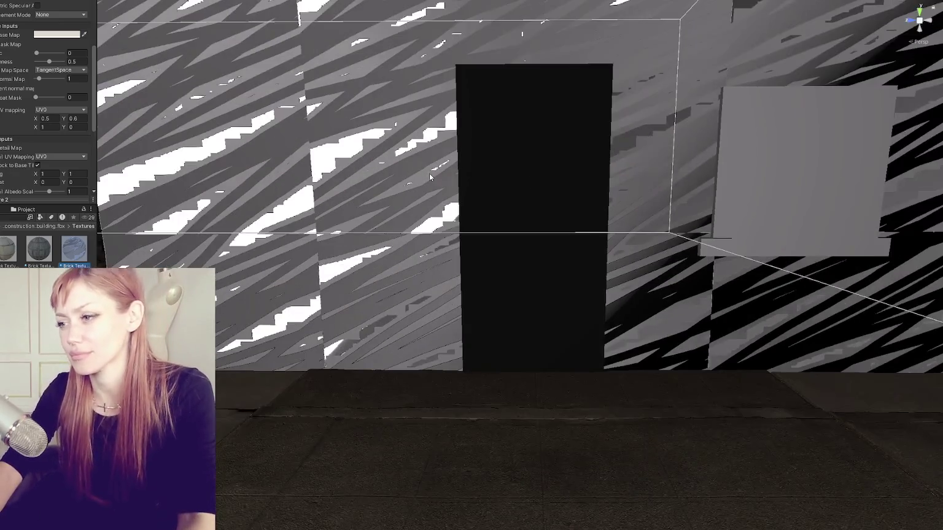
mouse_move(537, 178)
mouse_down()
mouse_move(439, 172)
mouse_move(573, 186)
mouse_move(507, 190)
mouse_move(514, 188)
mouse_move(474, 165)
mouse_move(503, 175)
mouse_move(291, 206)
mouse_move(358, 208)
mouse_move(448, 174)
mouse_up()
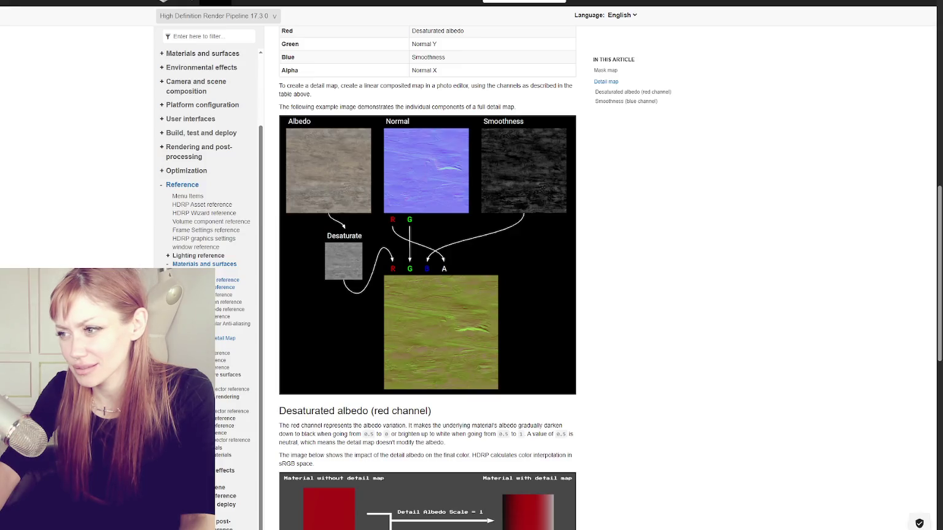
Step: Scroll the HDRP Lit Detail map docs through the channel table, Desaturated albedo and Smoothness sections
scroll(496, 390, up, 3)
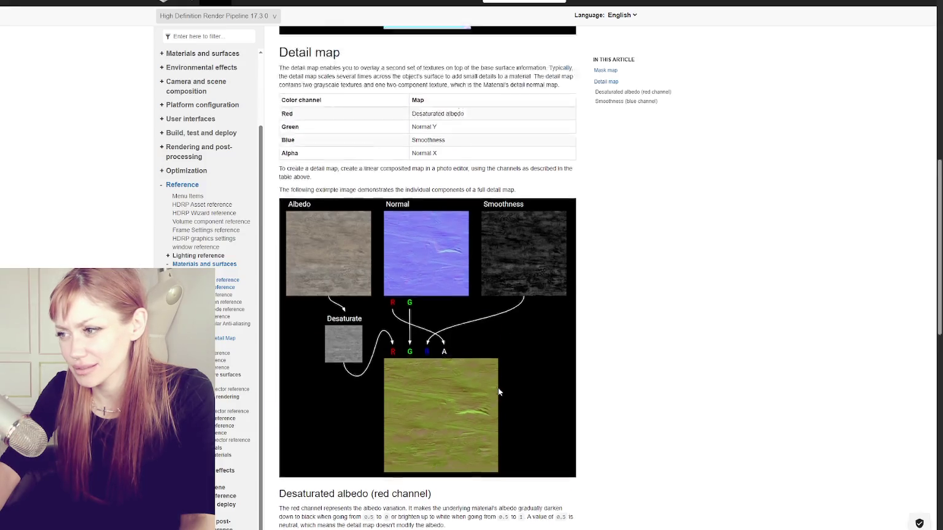
scroll(496, 391, up, 2)
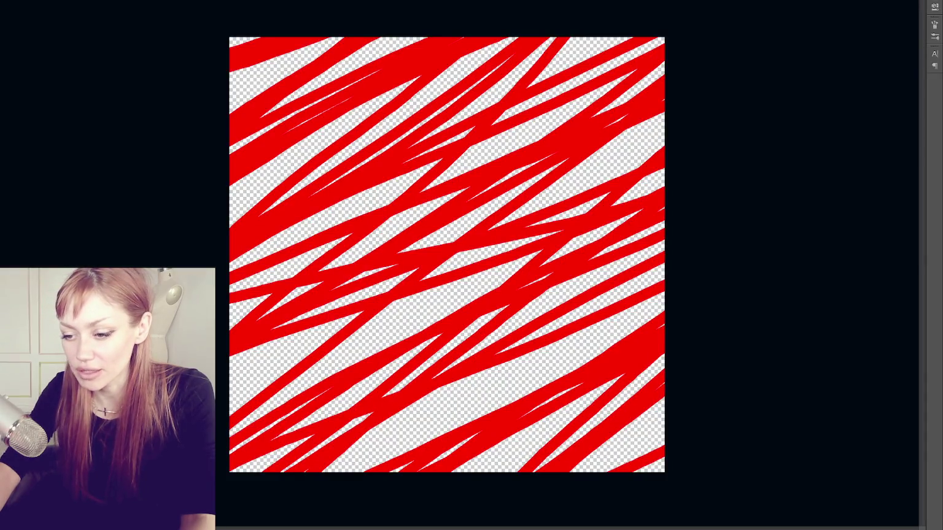
scroll(497, 293, down, 4)
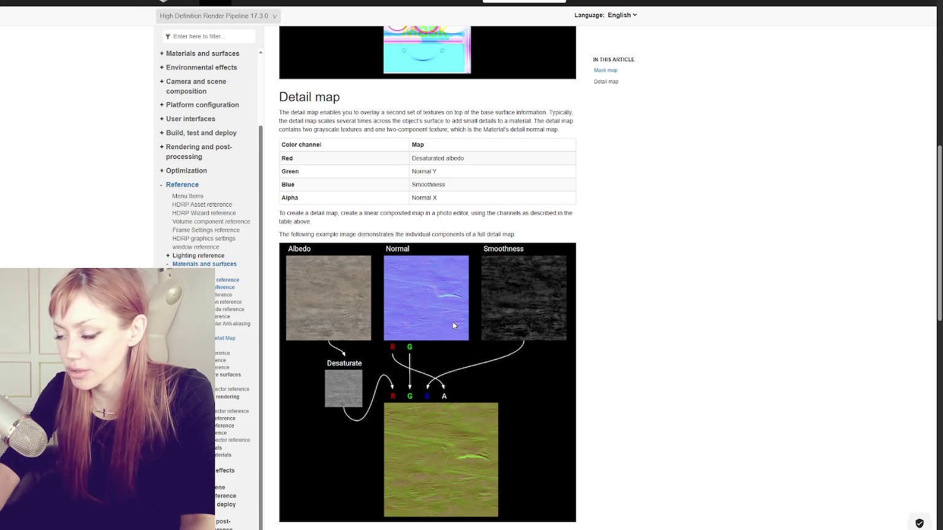
scroll(452, 322, up, 4)
scroll(451, 328, down, 2)
scroll(451, 327, down, 2)
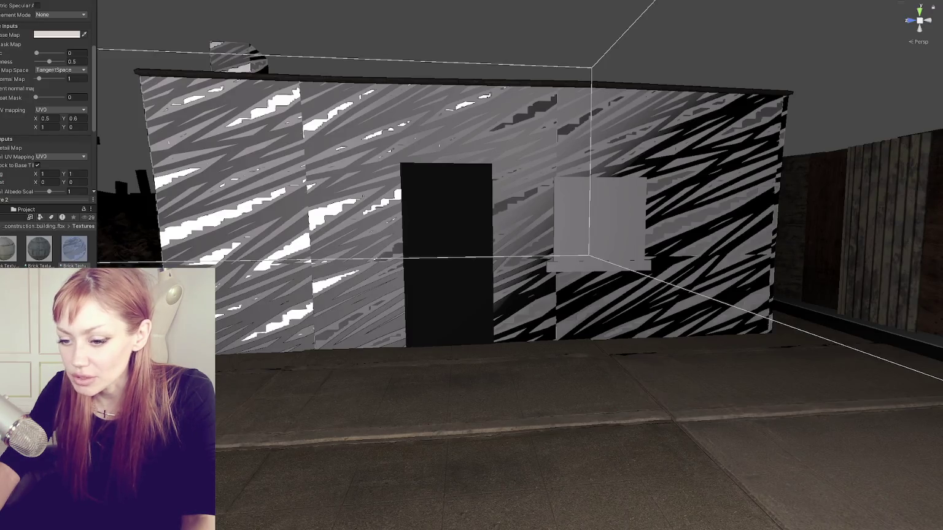
scroll(555, 245, down, 5)
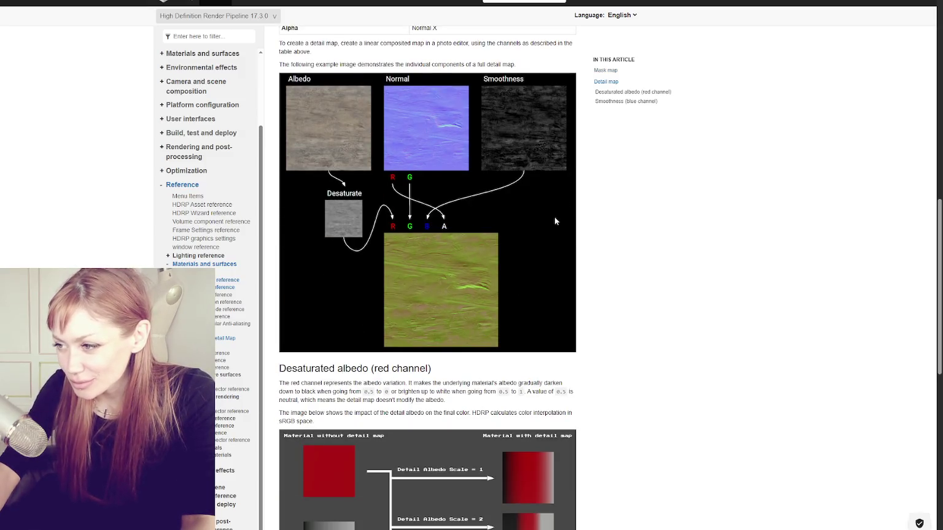
scroll(555, 221, down, 3)
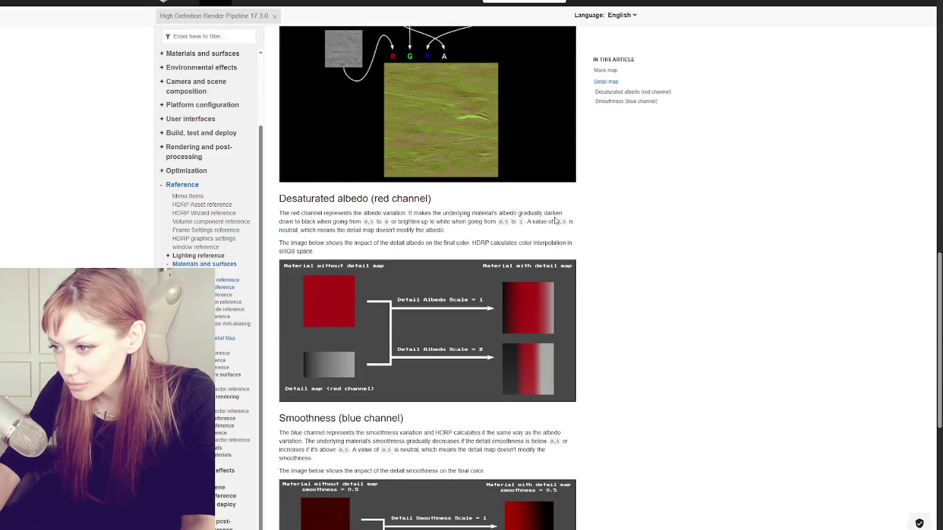
scroll(555, 220, down, 2)
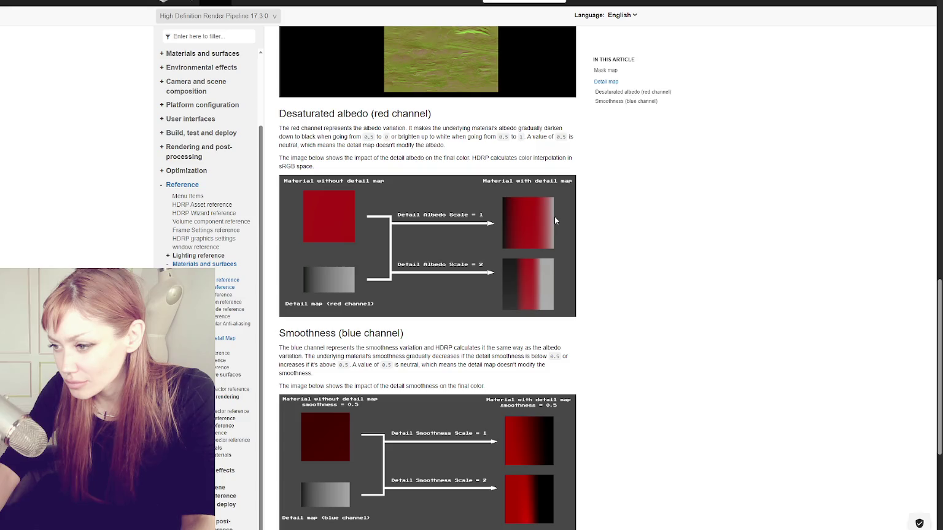
scroll(555, 218, down, 4)
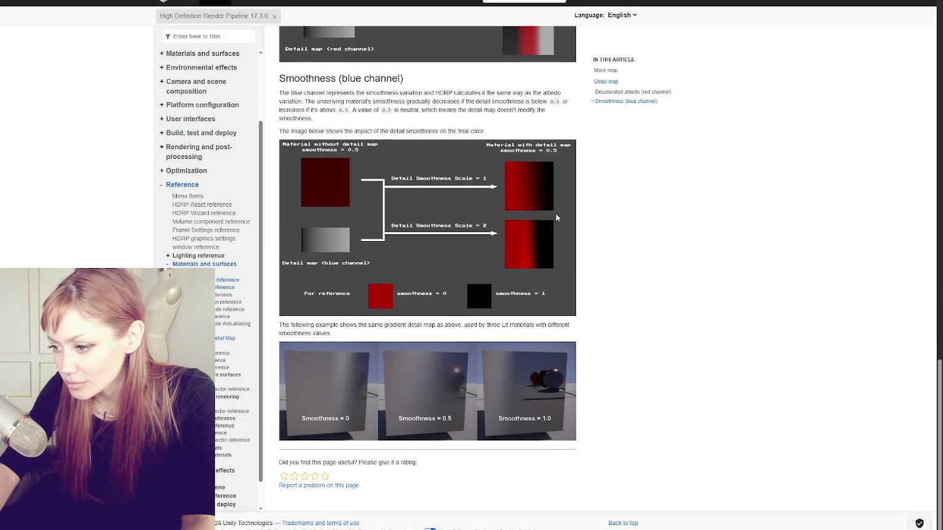
scroll(556, 214, up, 1)
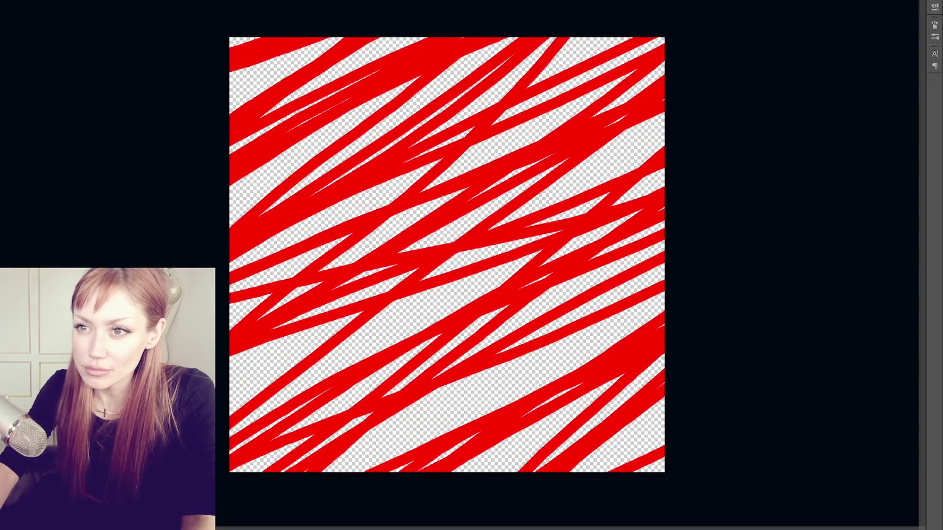
Step: Pick a soft brush and paint a semi-transparent red stroke at the canvas top-left
key(F5)
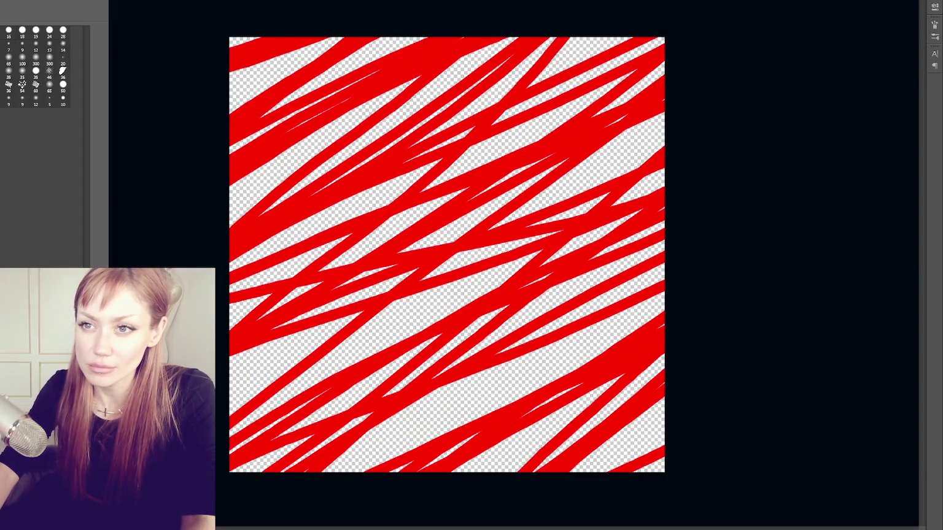
key(F5)
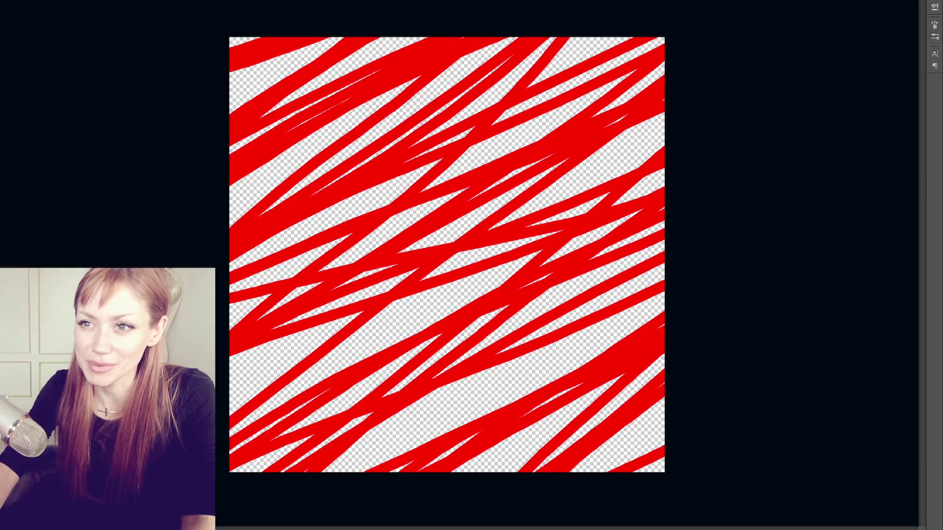
mouse_move(243, 92)
mouse_down()
mouse_move(378, 25)
mouse_move(416, 42)
mouse_move(436, 105)
mouse_move(236, 335)
mouse_up()
Step: Erase across the red strokes with a low-opacity eraser until they turn pale pink
key(F5)
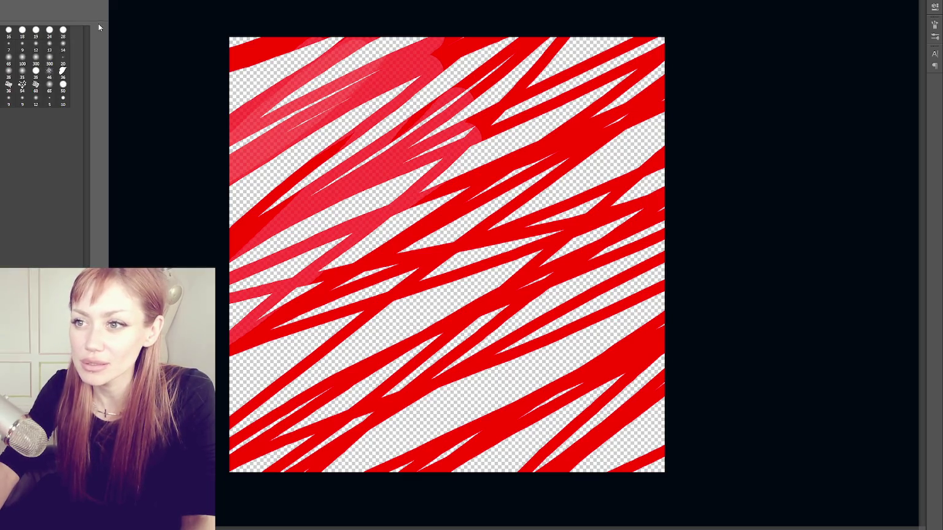
key(F5)
mouse_move(240, 55)
mouse_down()
mouse_move(277, 153)
mouse_move(258, 332)
mouse_move(707, 179)
mouse_move(672, 101)
mouse_move(495, 2)
mouse_move(295, 467)
mouse_move(755, 299)
mouse_move(355, 227)
mouse_move(257, 74)
mouse_move(430, 117)
mouse_move(405, 264)
mouse_move(576, 355)
mouse_up()
mouse_move(284, 120)
mouse_down()
mouse_move(343, 267)
mouse_move(447, 320)
mouse_up()
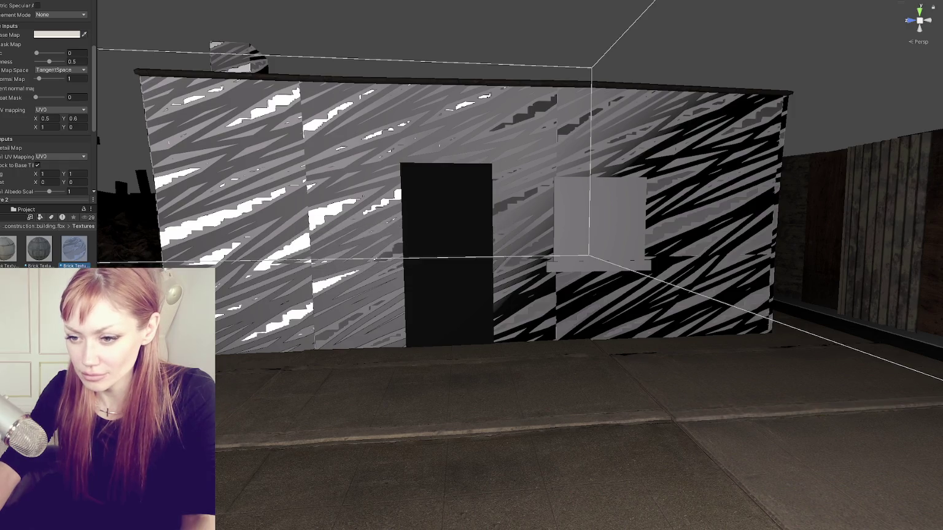
scroll(1, 145, down, 2)
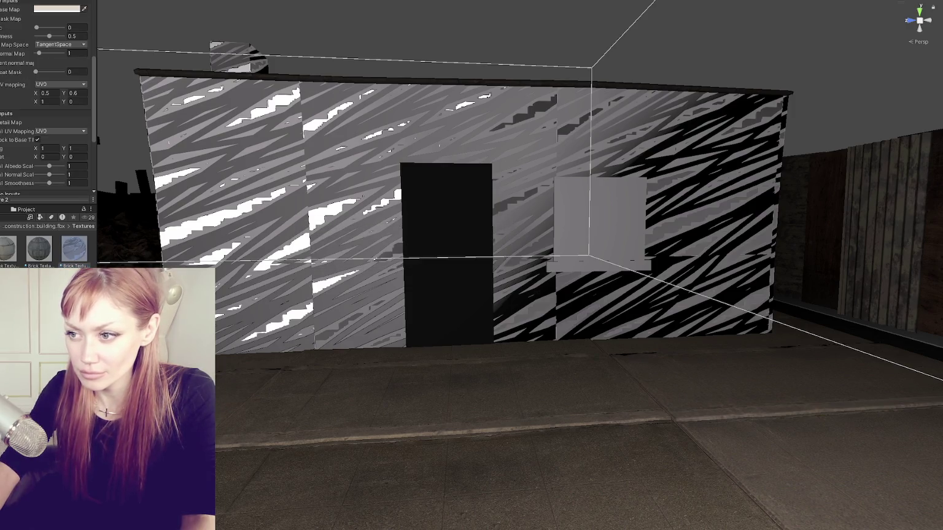
drag(368, 197, 280, 183)
mouse_move(397, 225)
mouse_down()
mouse_move(448, 206)
mouse_move(376, 228)
mouse_up()
scroll(470, 222, up, 8)
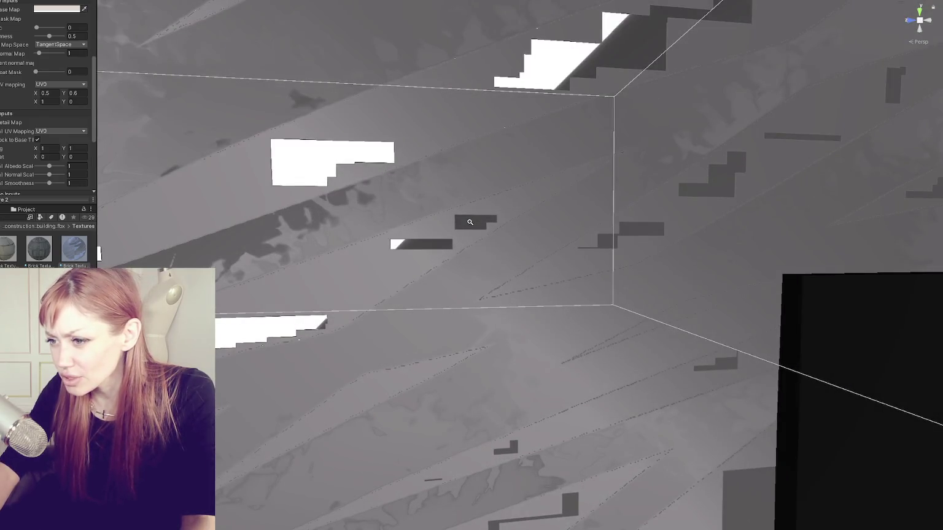
scroll(471, 223, down, 5)
mouse_move(471, 223)
mouse_down()
mouse_move(214, 201)
mouse_move(347, 209)
mouse_move(323, 214)
mouse_move(368, 221)
mouse_up()
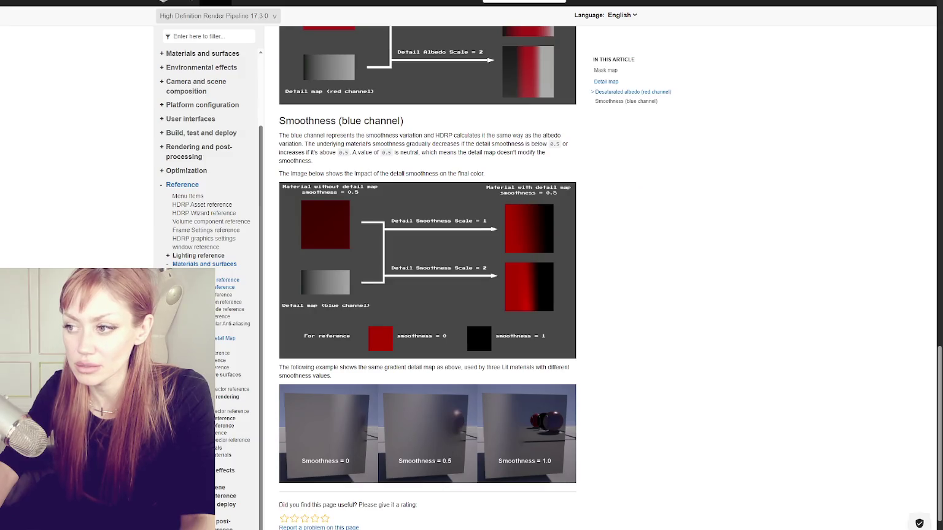
scroll(460, 189, up, 8)
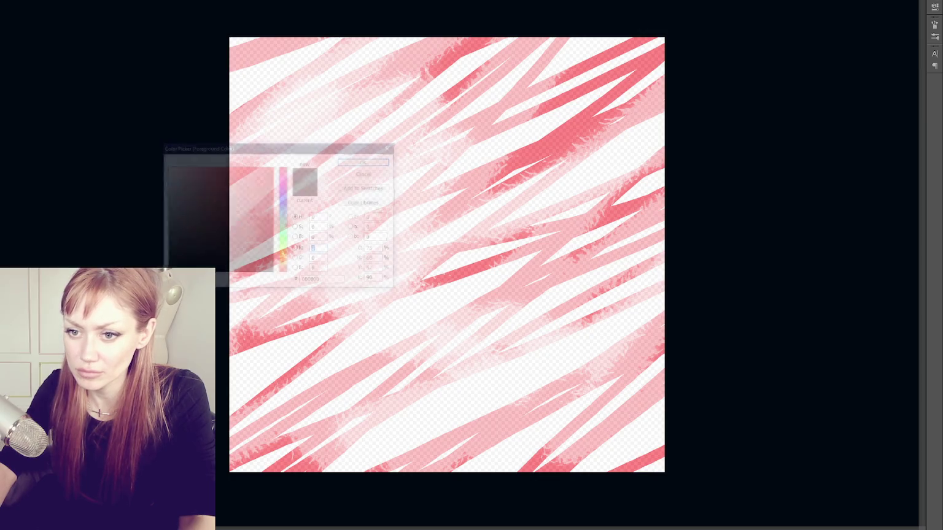
Step: Set the foreground colour to pure green, hex 00ff00, and apply it to the scribble strokes
click(227, 214)
click(274, 239)
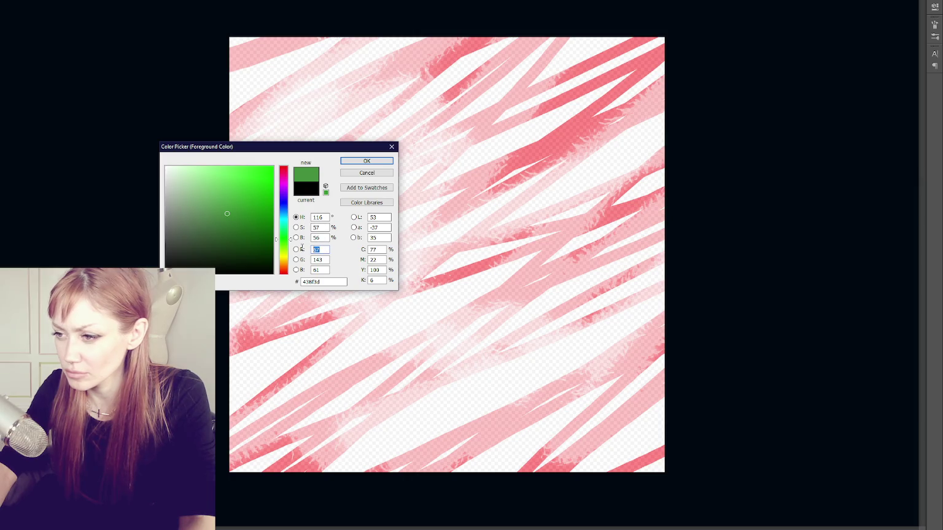
click(297, 250)
click(296, 218)
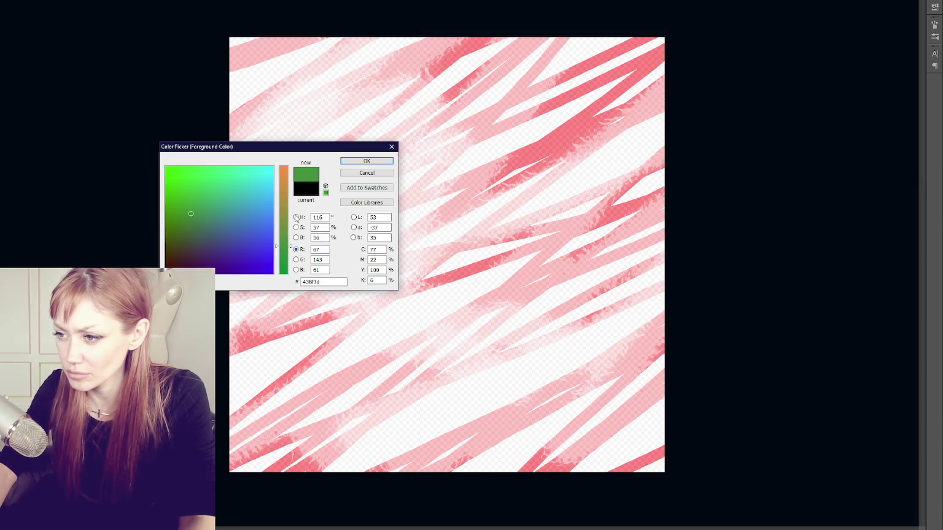
drag(259, 218, 305, 135)
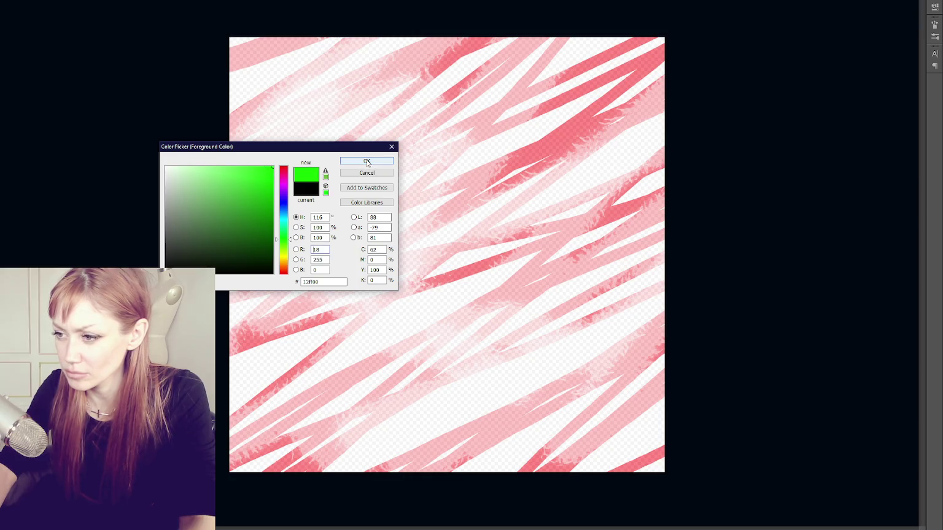
drag(309, 281, 296, 283)
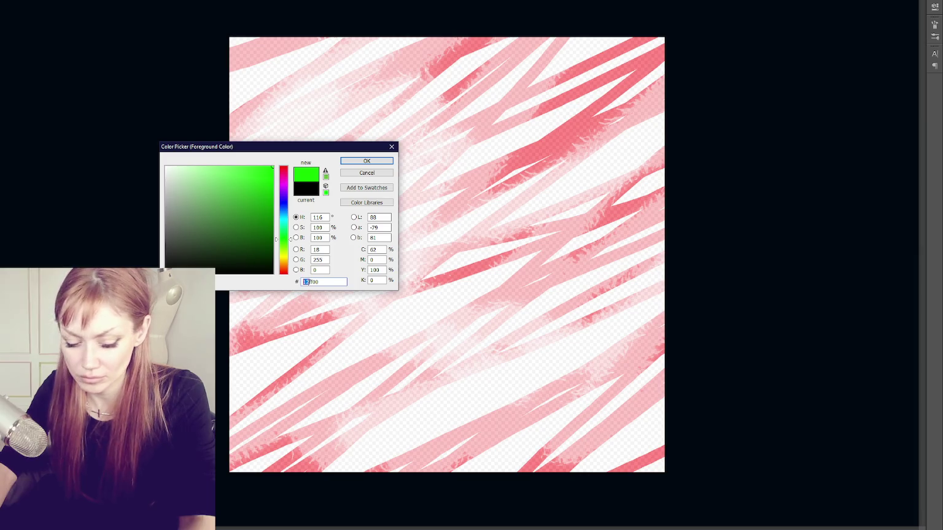
text(ff)
key(shift+Home)
text(00)
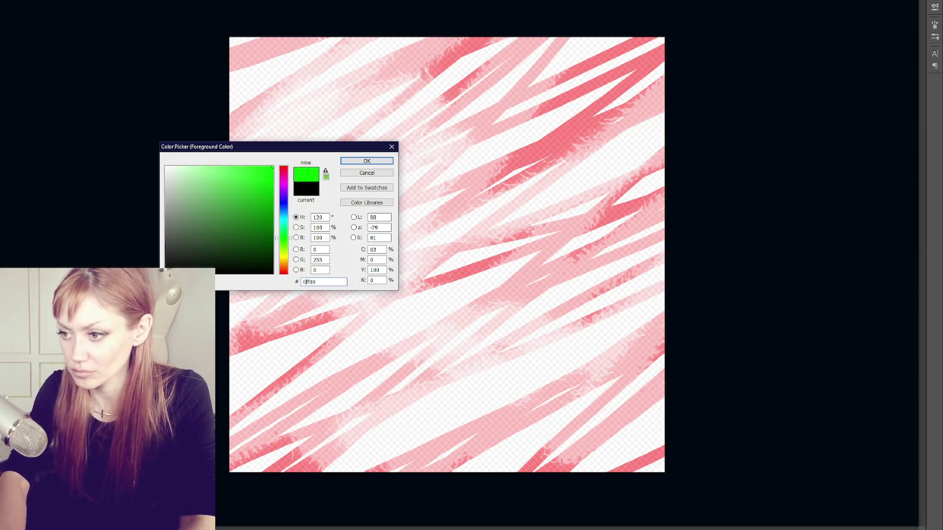
click(367, 161)
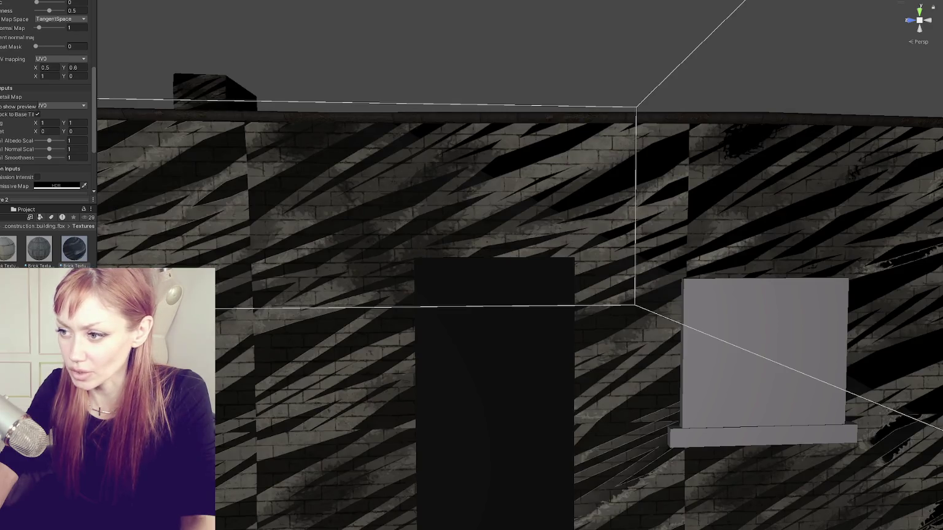
scroll(332, 200, down, 4)
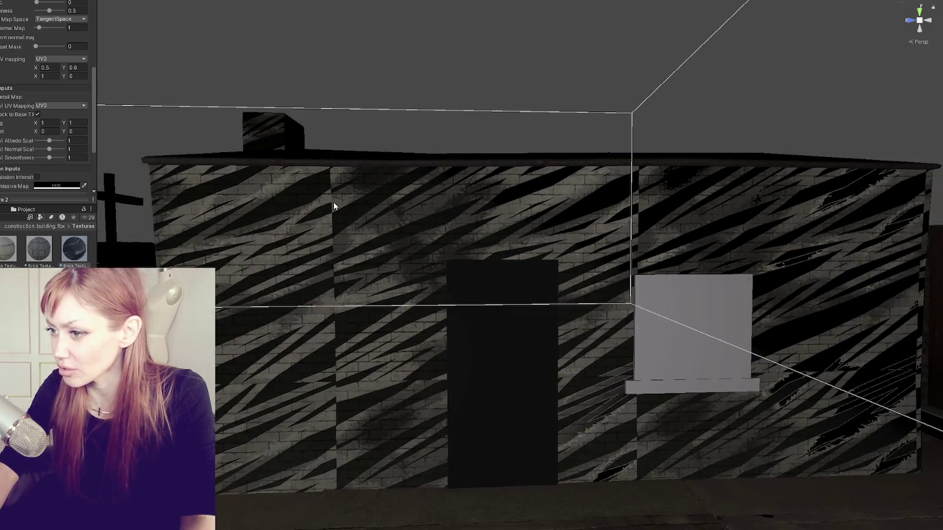
mouse_move(333, 202)
mouse_down()
mouse_move(362, 208)
mouse_move(337, 207)
mouse_up()
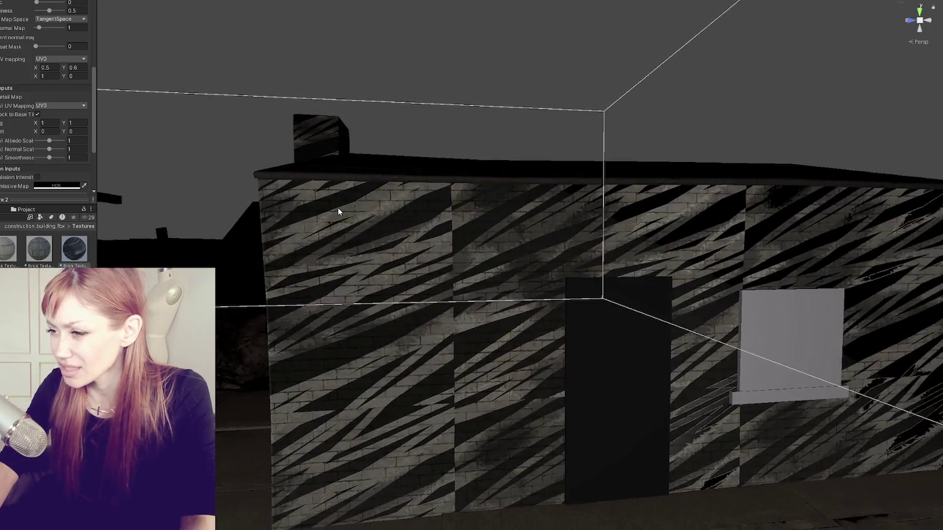
scroll(338, 208, up, 2)
scroll(335, 208, up, 5)
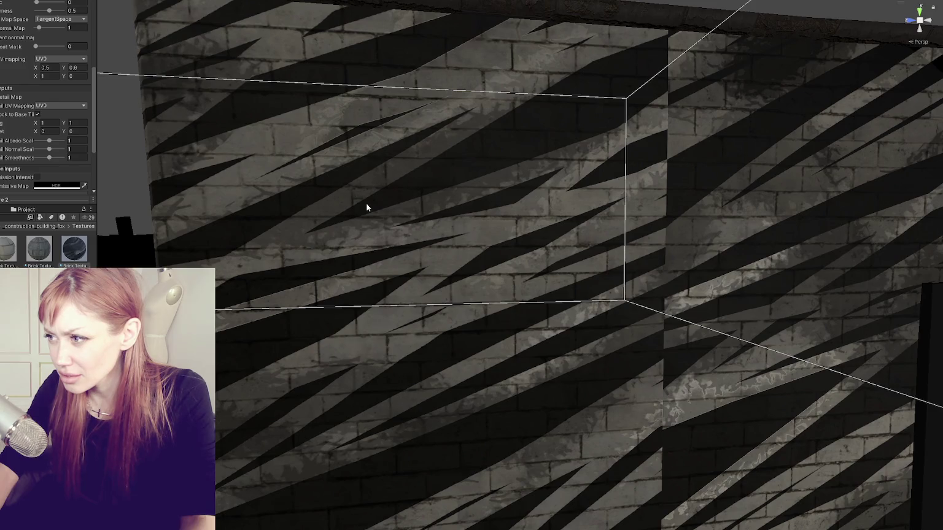
scroll(365, 206, down, 3)
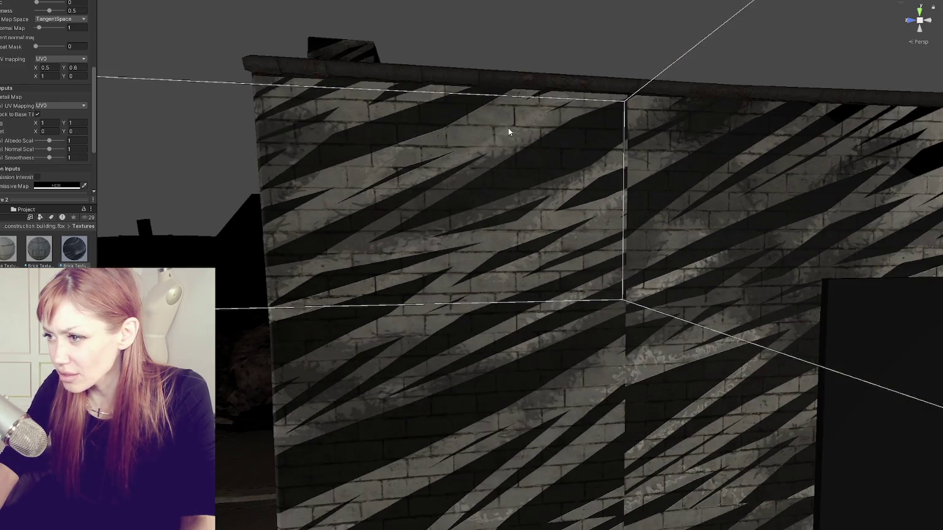
mouse_move(509, 128)
mouse_down()
mouse_move(560, 151)
mouse_move(392, 152)
mouse_move(493, 139)
mouse_move(530, 149)
mouse_up()
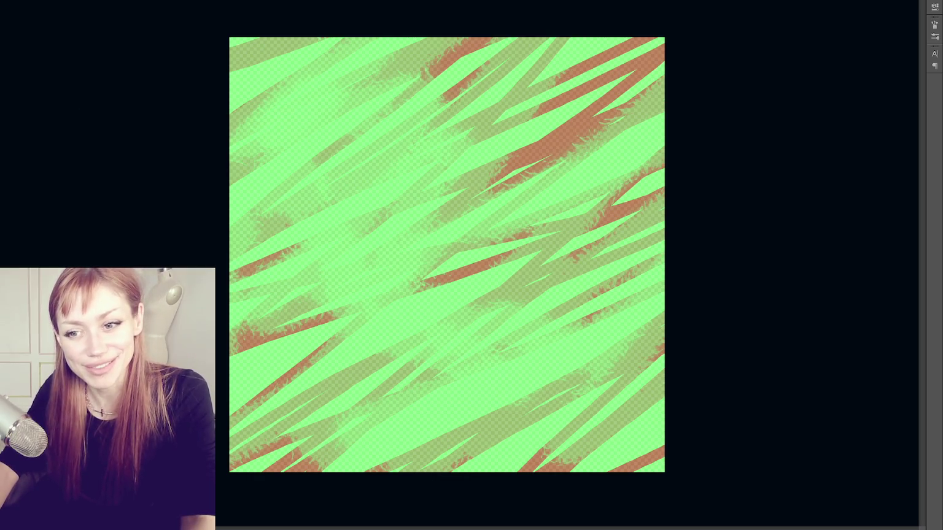
Step: Pick pure red ff0000, fill the layer with it, and clip the fill to the strokes layer
click(135, 480)
drag(288, 209, 284, 166)
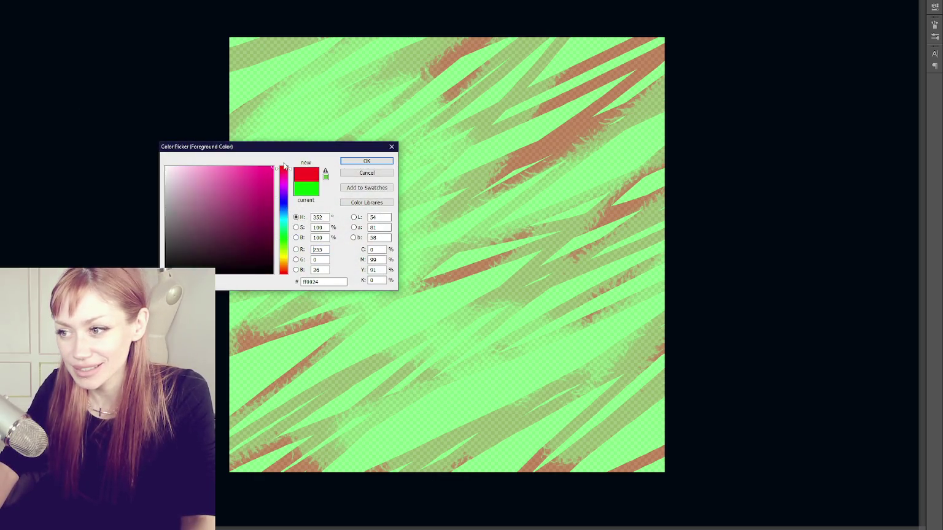
click(366, 163)
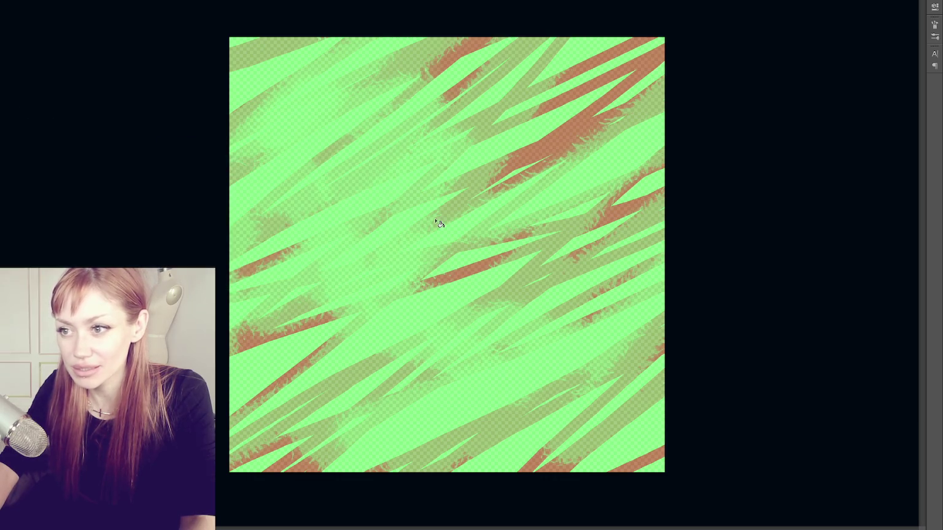
key(alt+BackSpace)
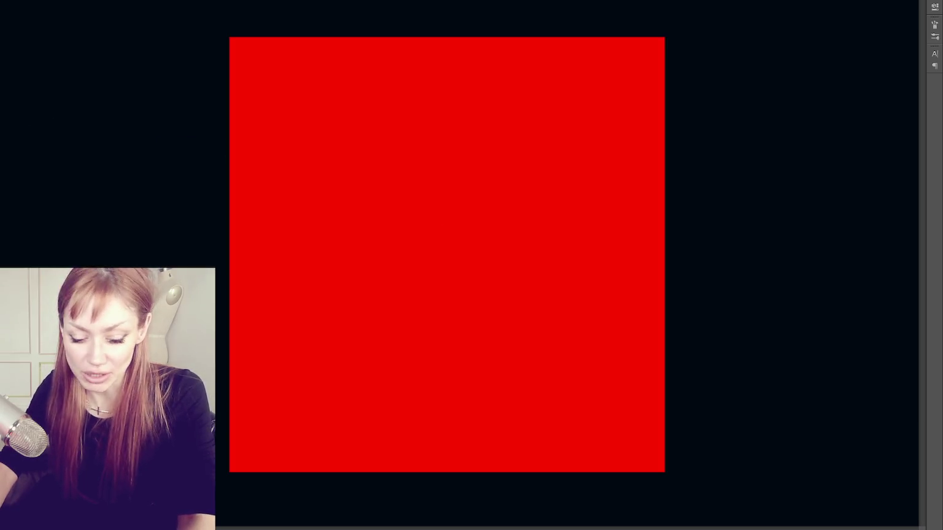
key(ctrl+alt+g)
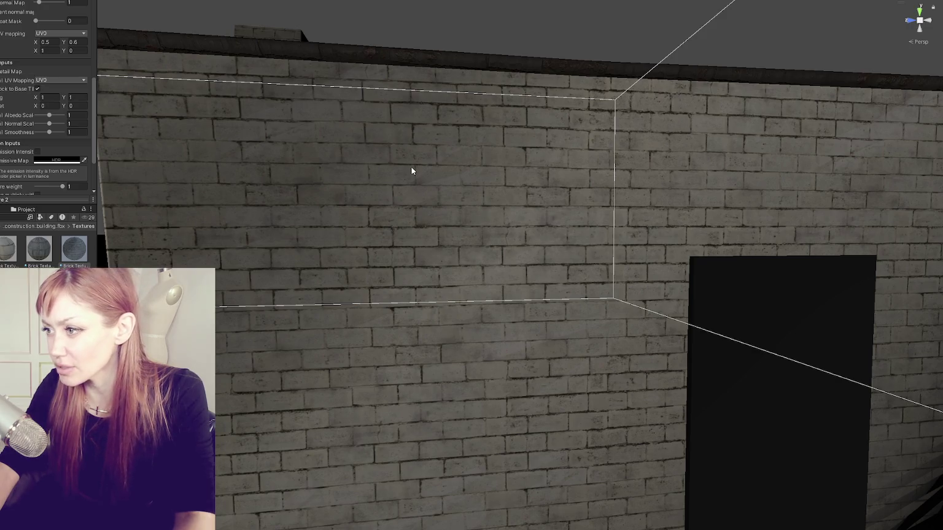
Step: Orbit around the house, yard and nearby buildings to inspect the brick walls
scroll(411, 167, up, 2)
scroll(393, 178, down, 5)
mouse_move(463, 173)
mouse_down()
mouse_move(480, 183)
mouse_move(546, 186)
mouse_move(543, 168)
mouse_move(491, 172)
mouse_move(505, 175)
mouse_move(487, 191)
mouse_move(531, 193)
mouse_move(507, 172)
mouse_move(526, 175)
mouse_move(488, 179)
mouse_move(516, 166)
mouse_move(467, 183)
mouse_move(495, 185)
mouse_move(493, 160)
mouse_move(490, 169)
mouse_move(515, 168)
mouse_move(501, 172)
mouse_move(511, 166)
mouse_move(499, 185)
mouse_move(506, 177)
mouse_up()
scroll(507, 180, up, 5)
scroll(507, 180, down, 10)
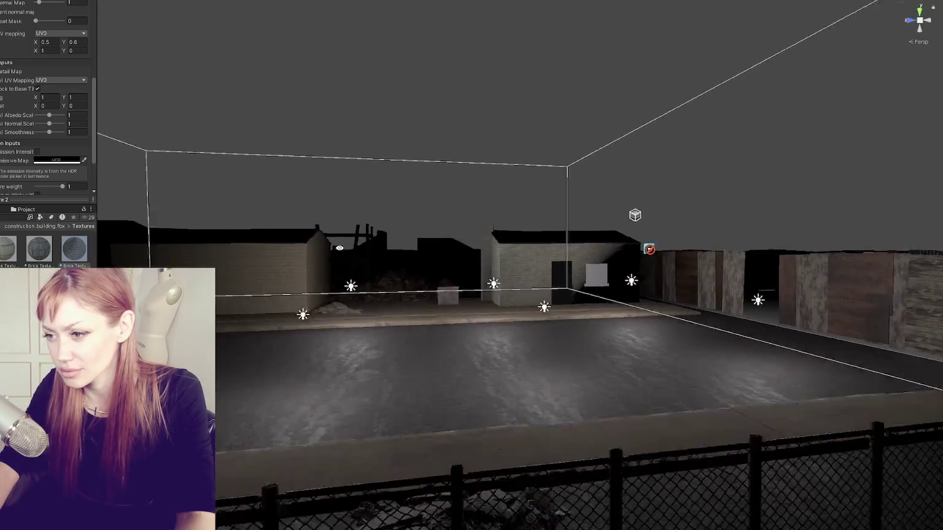
drag(339, 248, 314, 259)
scroll(747, 239, up, 5)
scroll(747, 239, down, 5)
mouse_move(524, 249)
mouse_down()
mouse_move(280, 263)
mouse_move(539, 238)
mouse_move(524, 234)
mouse_move(512, 265)
mouse_move(533, 315)
mouse_move(600, 245)
mouse_up()
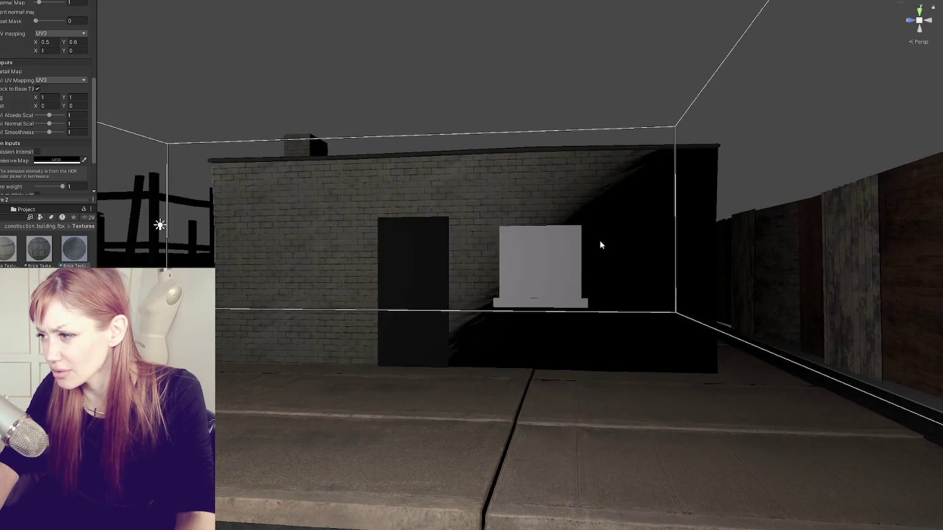
scroll(605, 243, up, 2)
scroll(633, 218, up, 2)
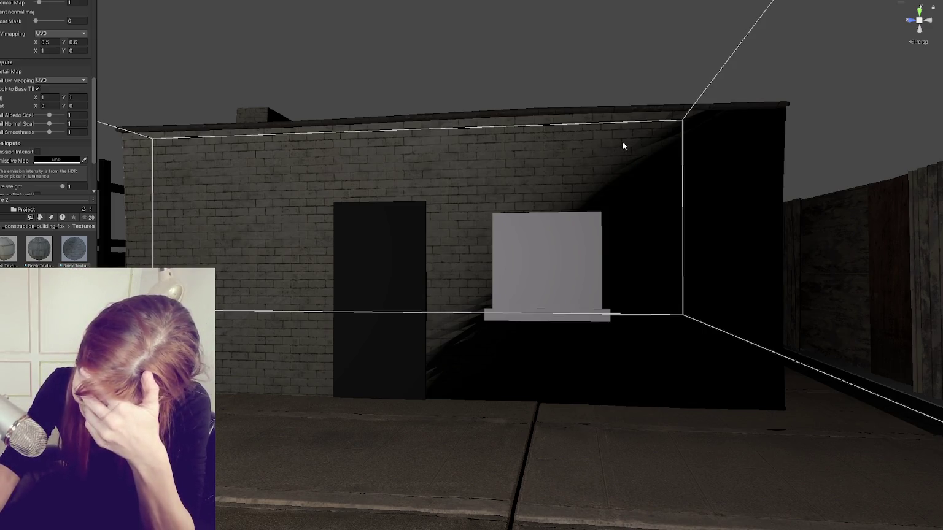
scroll(46, 123, down, 3)
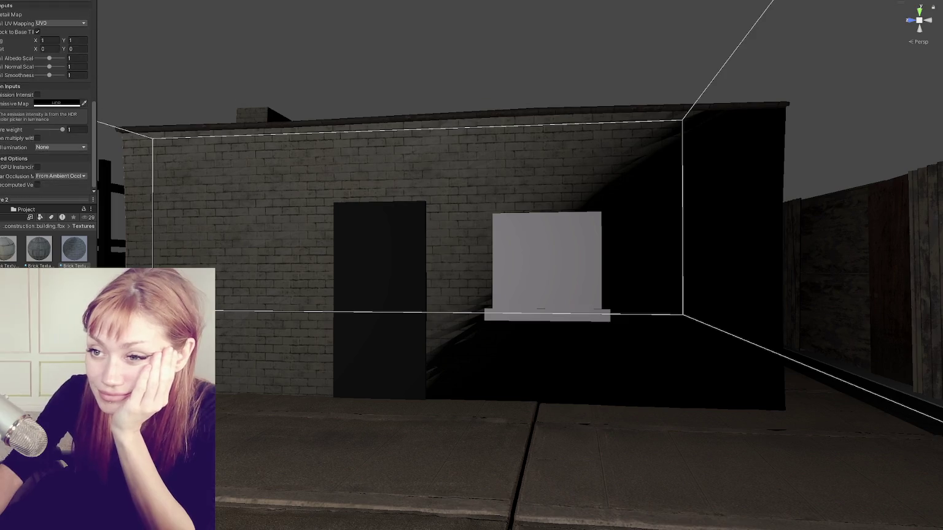
scroll(2, 172, up, 6)
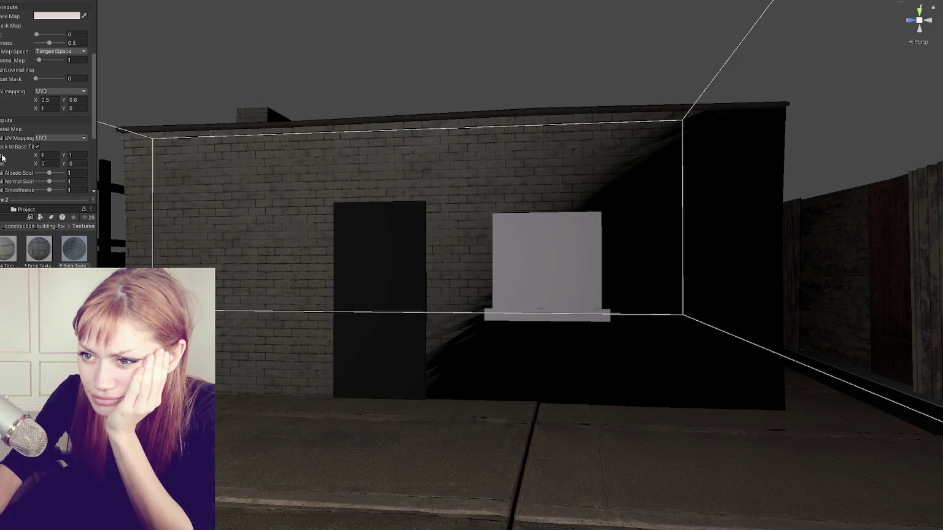
Step: Set the base map Tiling X to 10.6 and review Detail UV Mapping without changing it
click(52, 99)
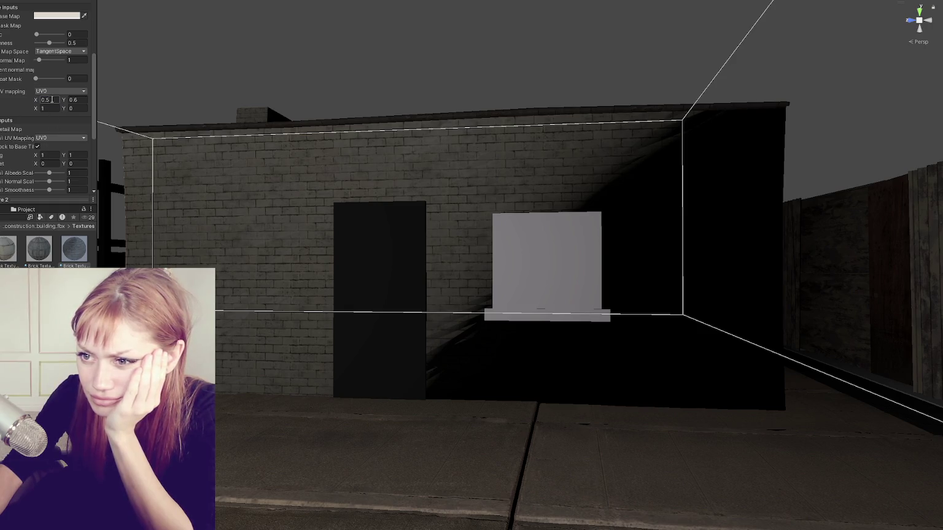
text(1)
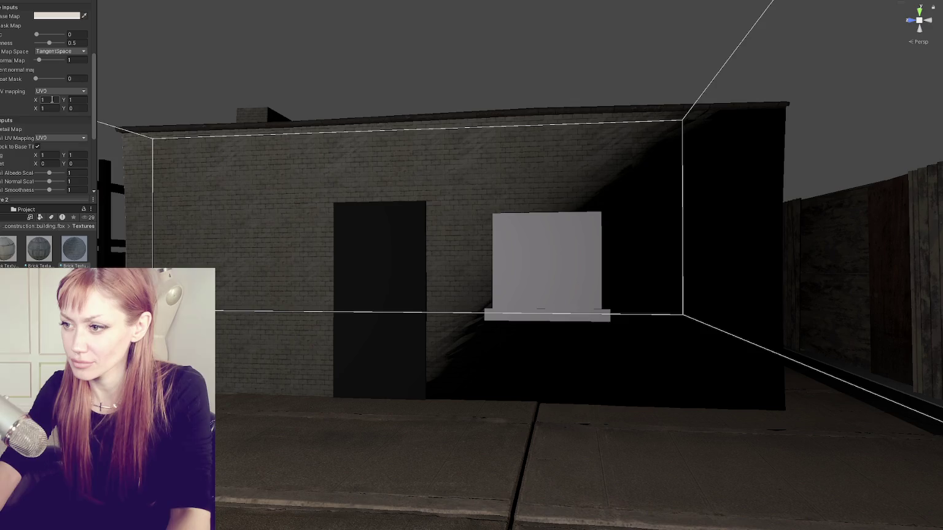
text(0.6)
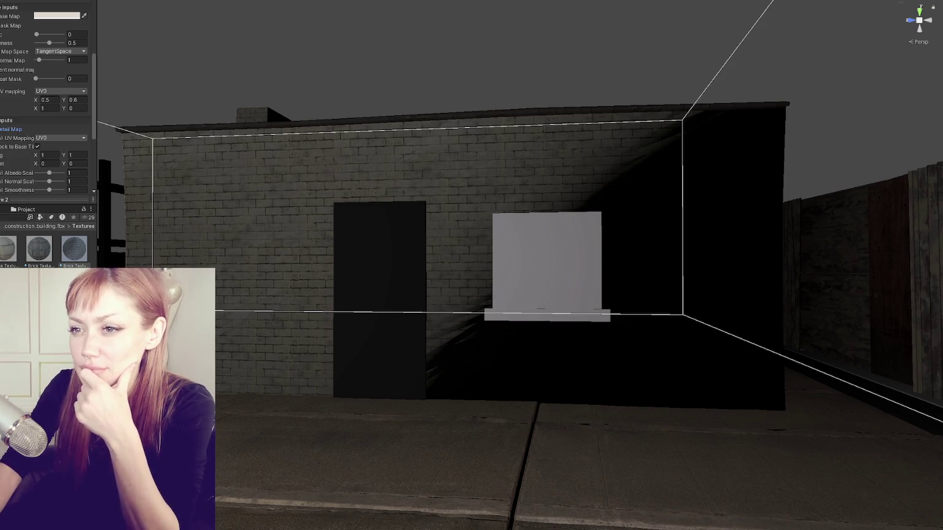
scroll(17, 183, down, 2)
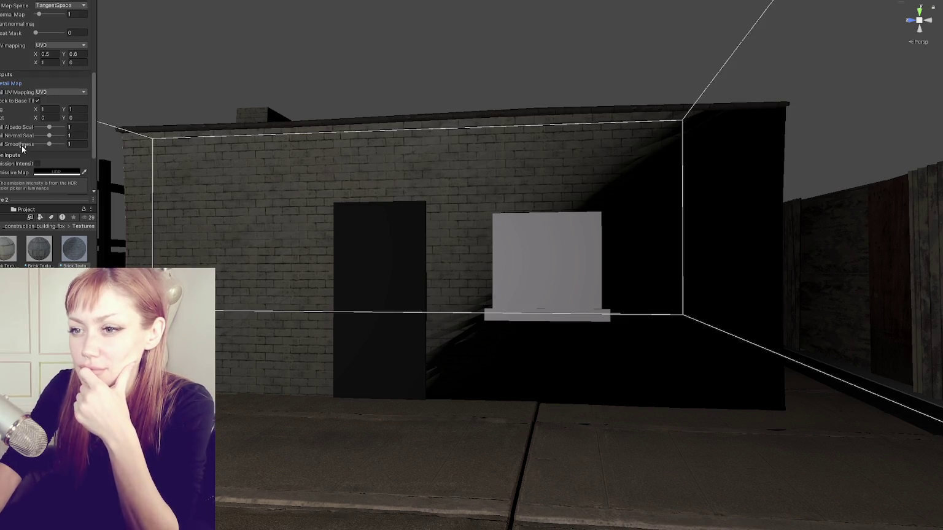
click(39, 92)
click(38, 101)
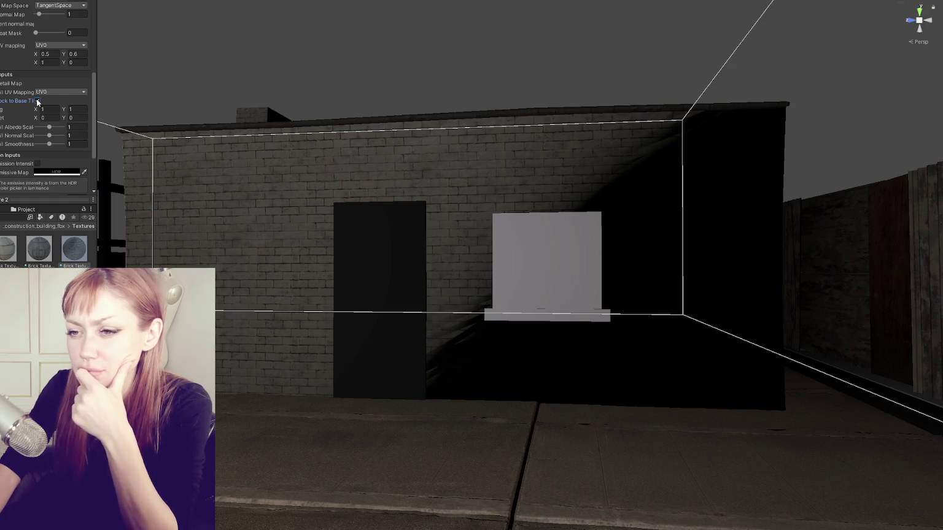
Step: Raise Detail Albedo Scale to about 1.51 so pale streaks show over the bricks
click(43, 127)
mouse_move(57, 126)
mouse_down()
mouse_move(68, 126)
mouse_move(49, 126)
mouse_move(58, 127)
mouse_move(33, 140)
mouse_move(55, 136)
mouse_move(29, 147)
mouse_move(42, 140)
mouse_move(26, 140)
mouse_move(38, 127)
mouse_move(64, 130)
mouse_up()
scroll(337, 180, down, 3)
mouse_move(337, 180)
mouse_down()
mouse_move(326, 185)
mouse_move(400, 195)
mouse_move(336, 189)
mouse_up()
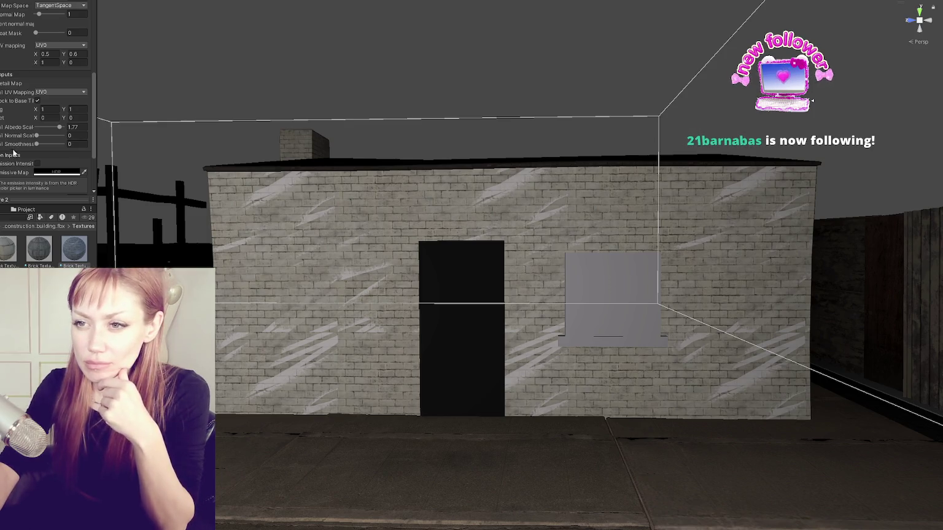
Step: Check the Specular Occlusion Mode options, keeping it at From Ambient Occlusion
scroll(11, 118, down, 2)
scroll(10, 118, down, 4)
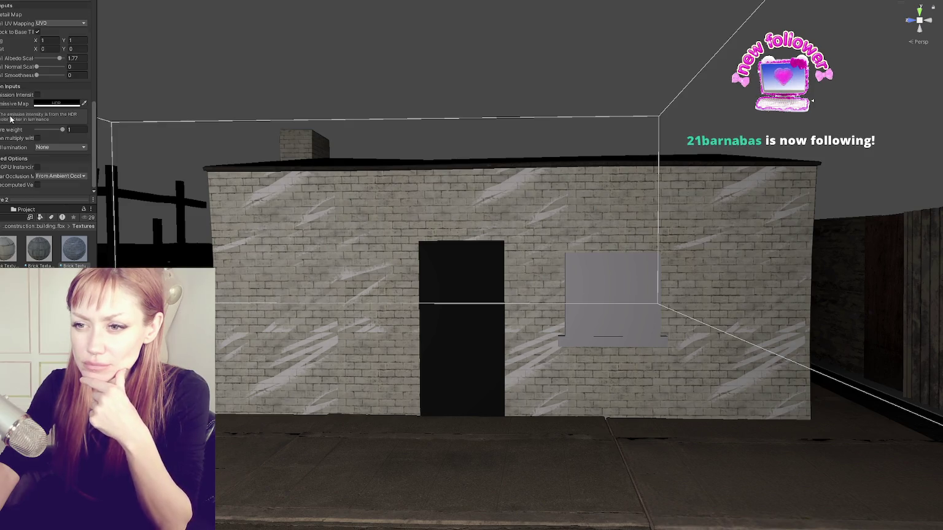
click(52, 177)
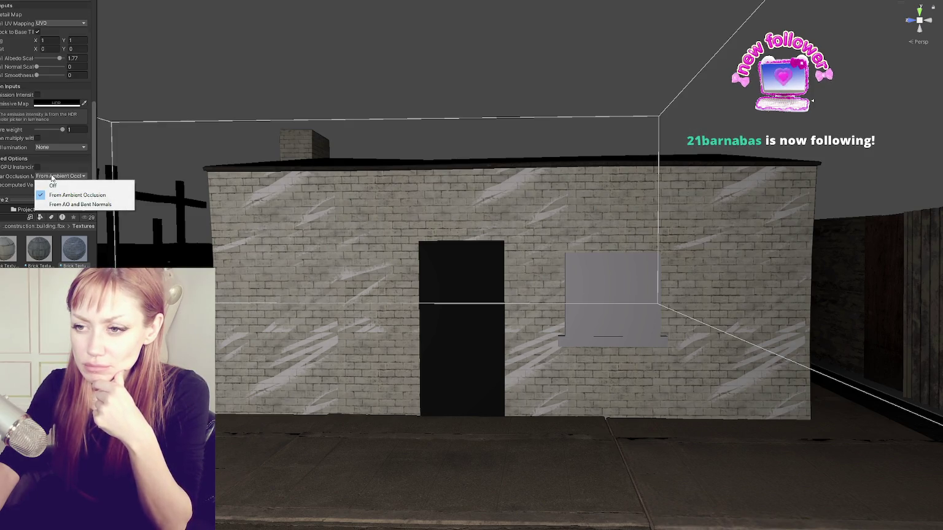
click(59, 168)
Step: Check the Displacement Mode options, leaving it set to None
scroll(59, 168, up, 10)
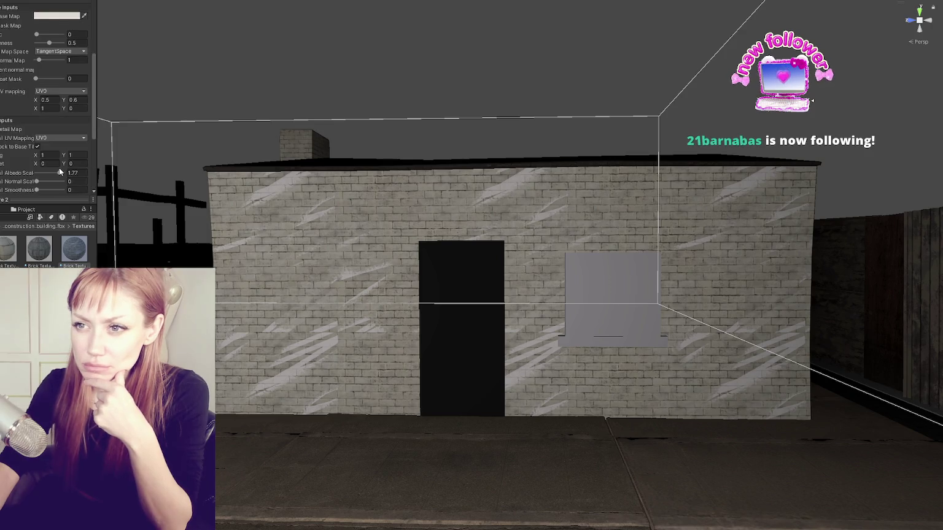
scroll(59, 168, up, 10)
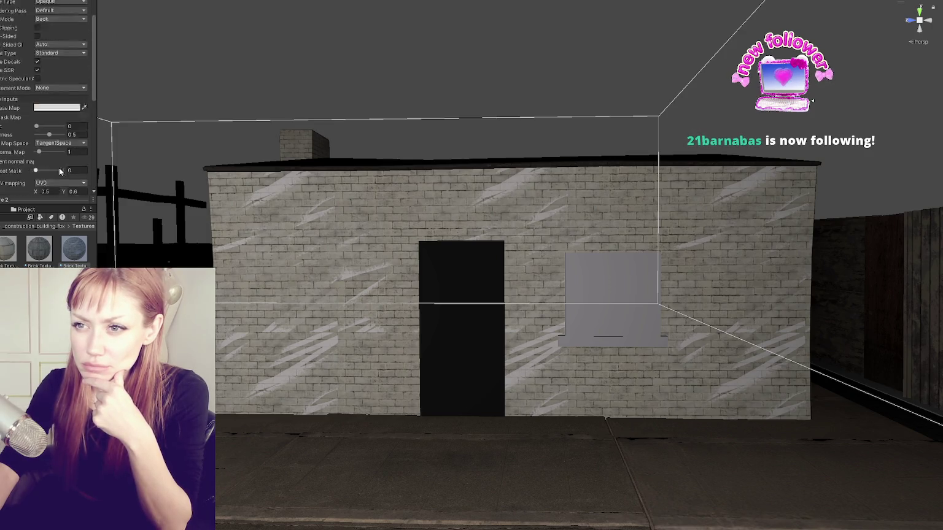
scroll(59, 169, up, 1)
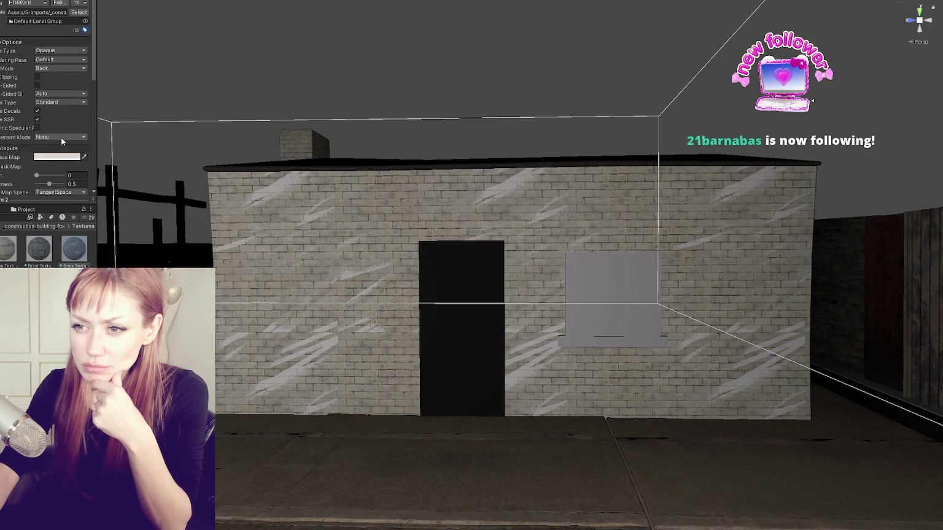
click(66, 137)
click(68, 134)
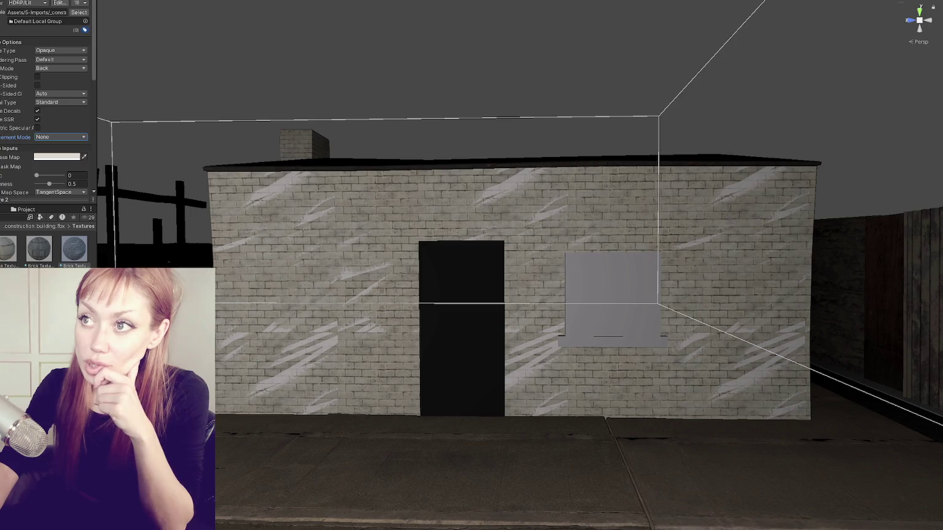
scroll(49, 154, down, 3)
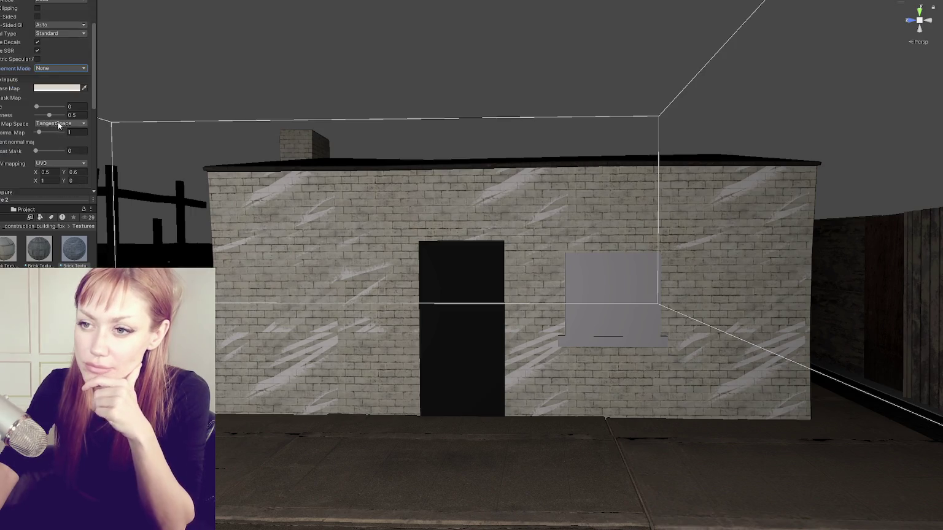
Step: Nudge the base Offset X, then lower Detail Tiling X to just under 1 to enlarge the streaks
mouse_move(36, 175)
mouse_down()
mouse_move(22, 169)
mouse_move(34, 170)
mouse_up()
scroll(33, 169, down, 3)
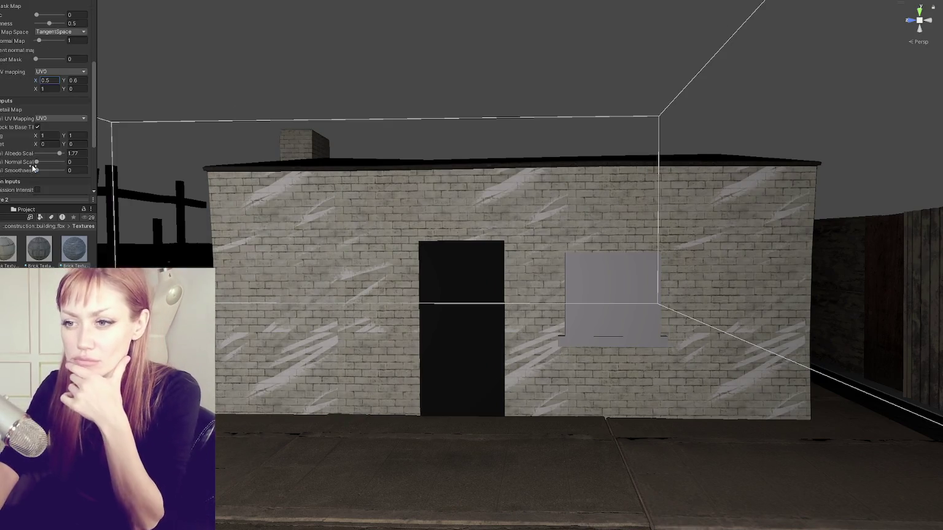
mouse_move(36, 135)
mouse_down()
mouse_move(28, 133)
mouse_move(72, 121)
mouse_move(525, 116)
mouse_up()
drag(464, 116, 26, 131)
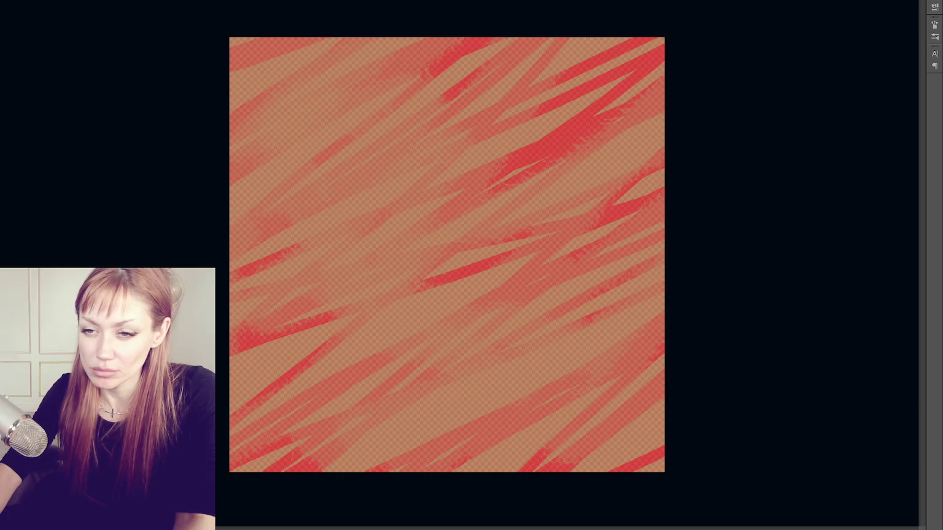
Step: Delete the red strokes so the texture shows only the plain tan pattern
key(Delete)
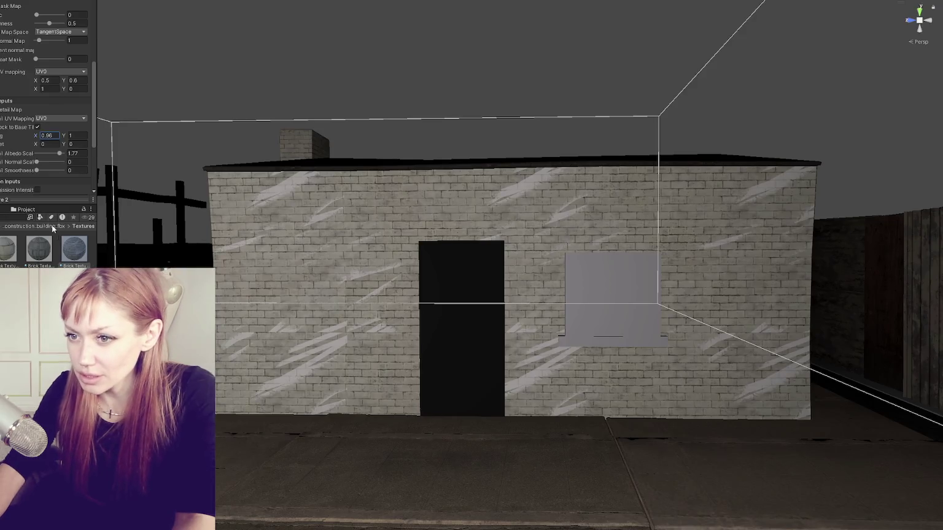
Step: Set the wall material's Detail Normal Scale to about 1.08 and Detail Smoothness to about 1.02
mouse_move(418, 233)
mouse_down()
mouse_move(427, 223)
mouse_move(466, 269)
mouse_move(396, 217)
mouse_move(429, 246)
mouse_up()
scroll(427, 242, up, 5)
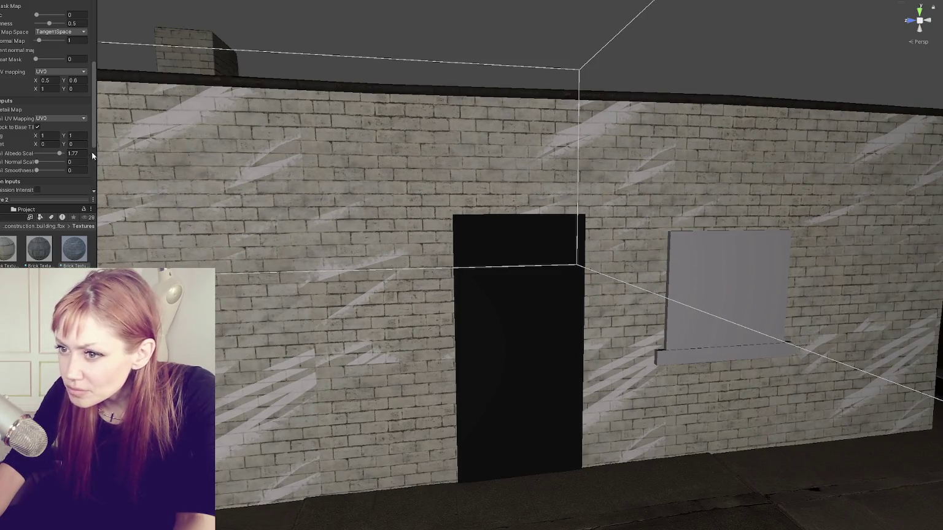
mouse_move(37, 162)
mouse_down()
mouse_move(67, 161)
mouse_move(50, 161)
mouse_up()
mouse_move(37, 170)
mouse_down()
mouse_move(61, 170)
mouse_move(49, 167)
mouse_up()
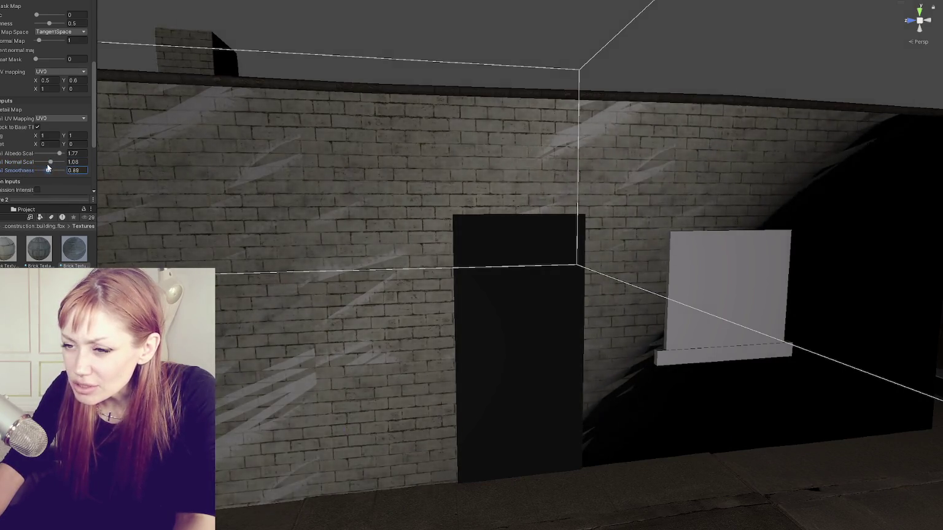
mouse_move(186, 188)
mouse_down()
mouse_move(227, 191)
mouse_move(200, 195)
mouse_up()
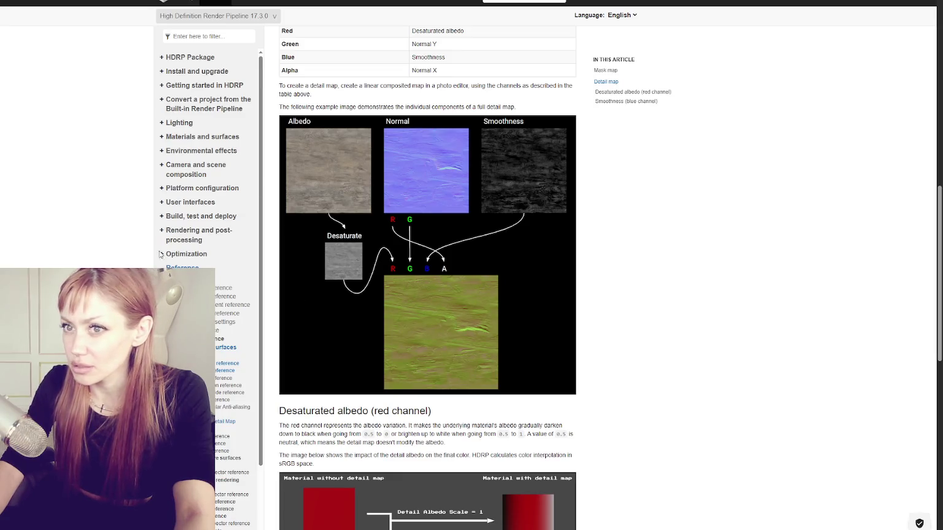
Step: View the detail map channel diagram enlarged, then close it and return to the forum thread
key(alt+Tab)
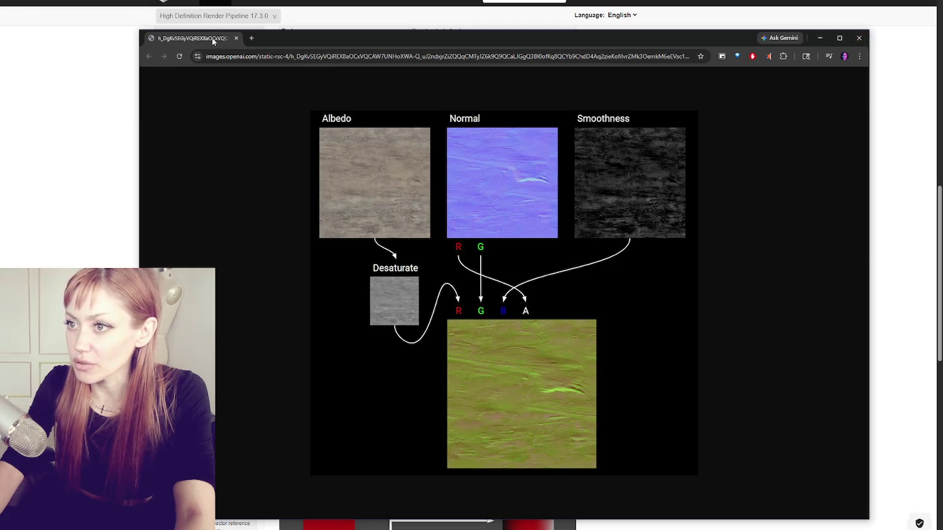
key(ctrl+w)
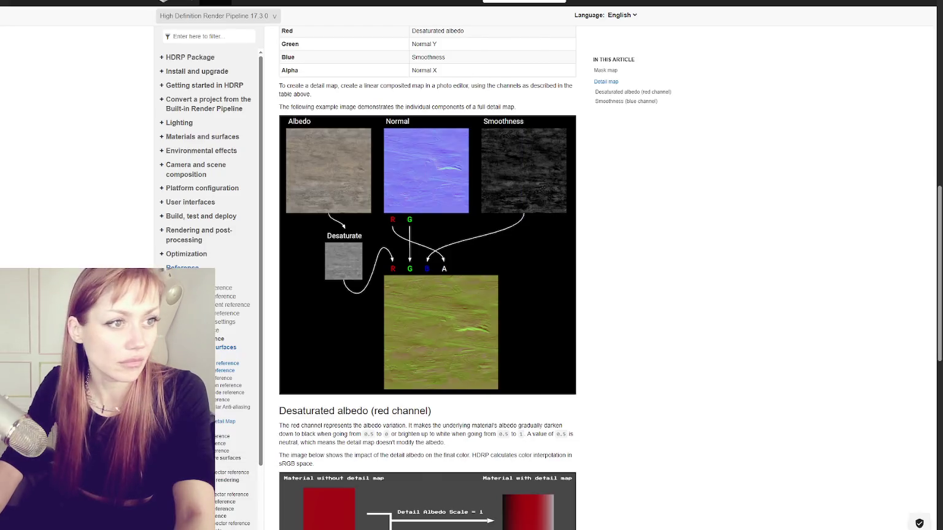
key(ctrl+w)
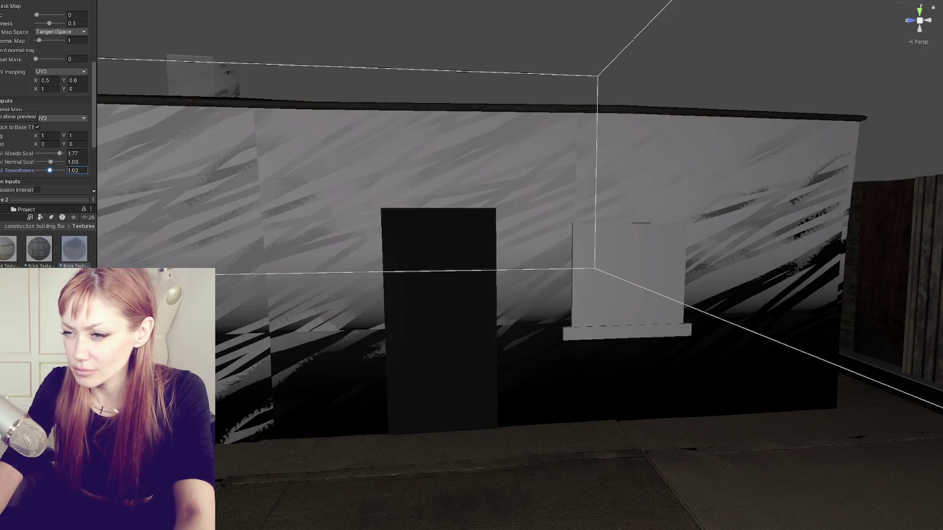
Step: Reset the Detail Albedo, Normal and Smoothness scales to 1
click(85, 153)
text(1)
key(Tab)
text(1)
key(Tab)
text(1)
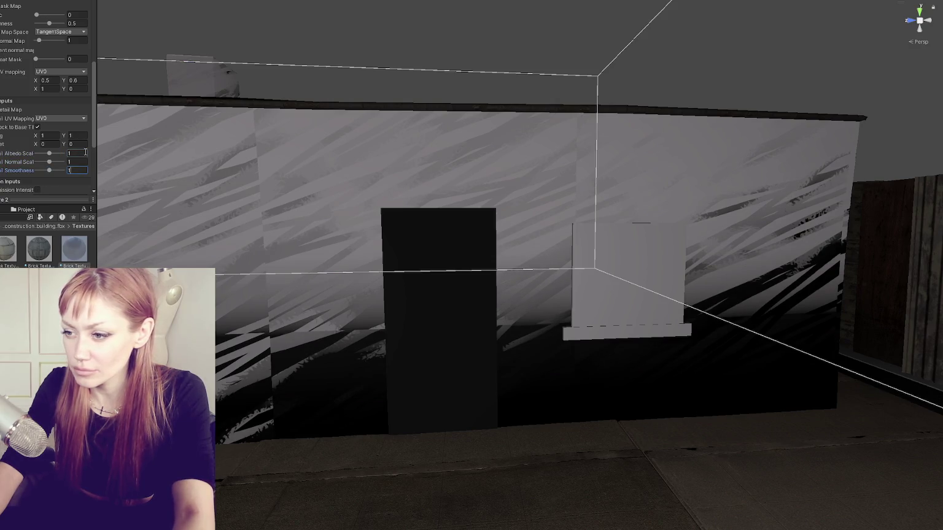
scroll(344, 257, down, 3)
mouse_move(343, 257)
mouse_down()
mouse_move(375, 249)
mouse_move(422, 257)
mouse_move(354, 246)
mouse_up()
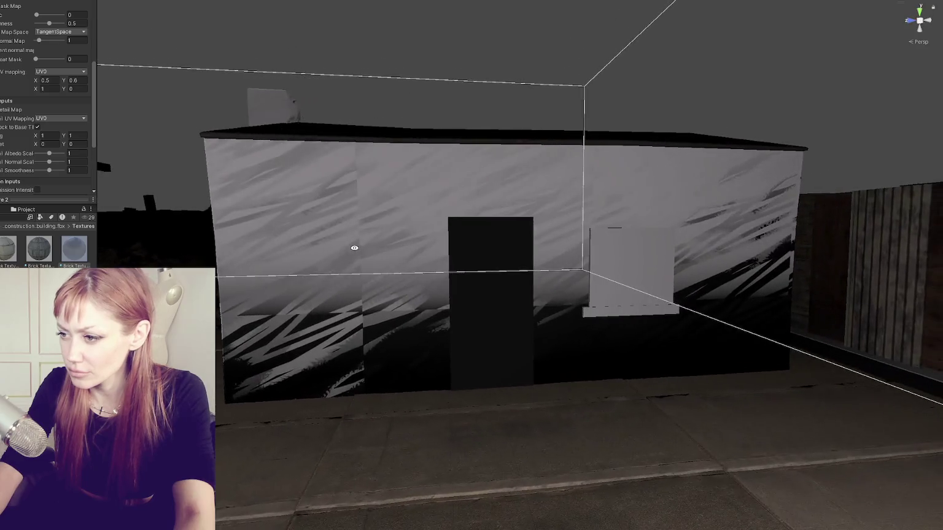
scroll(354, 249, up, 3)
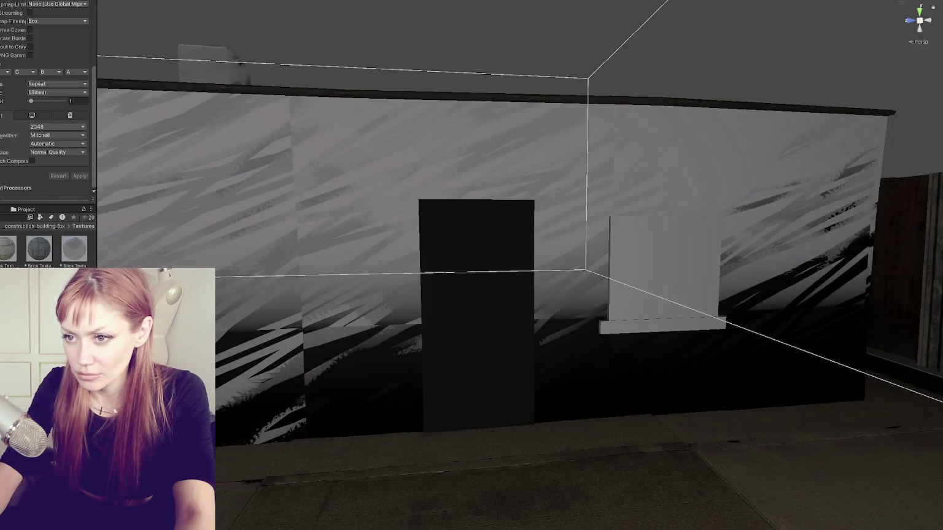
Step: Reimport the detail texture with Input Texture Alpha as source and Alpha Is Transparency enabled
scroll(22, 59, up, 3)
click(30, 35)
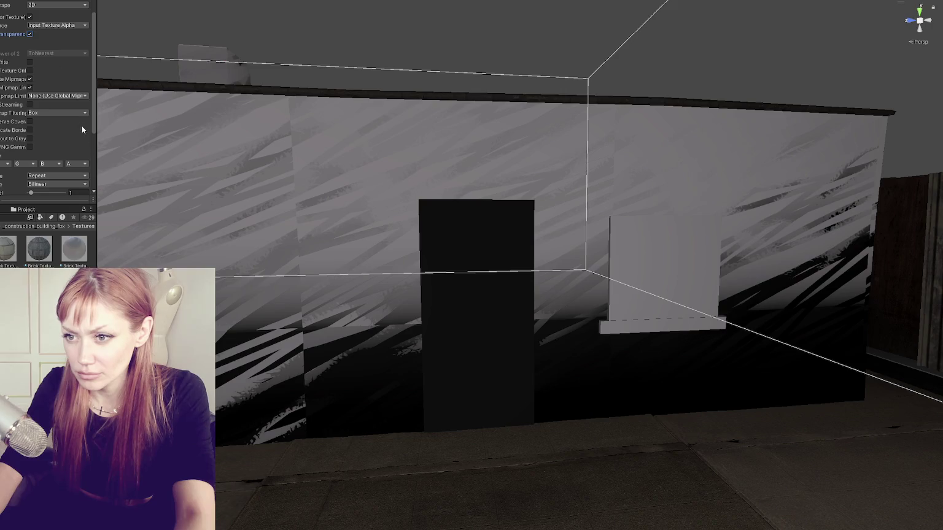
scroll(82, 132, down, 3)
click(80, 176)
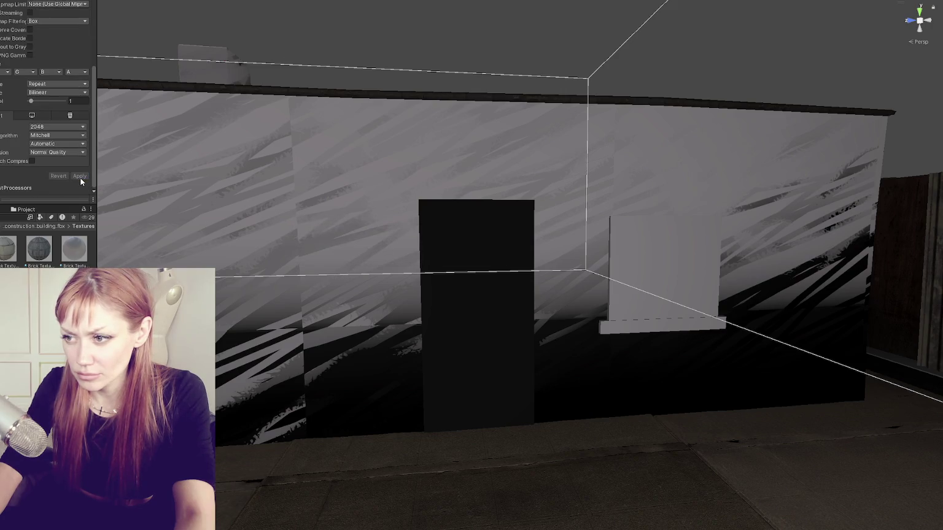
scroll(82, 182, up, 4)
click(57, 55)
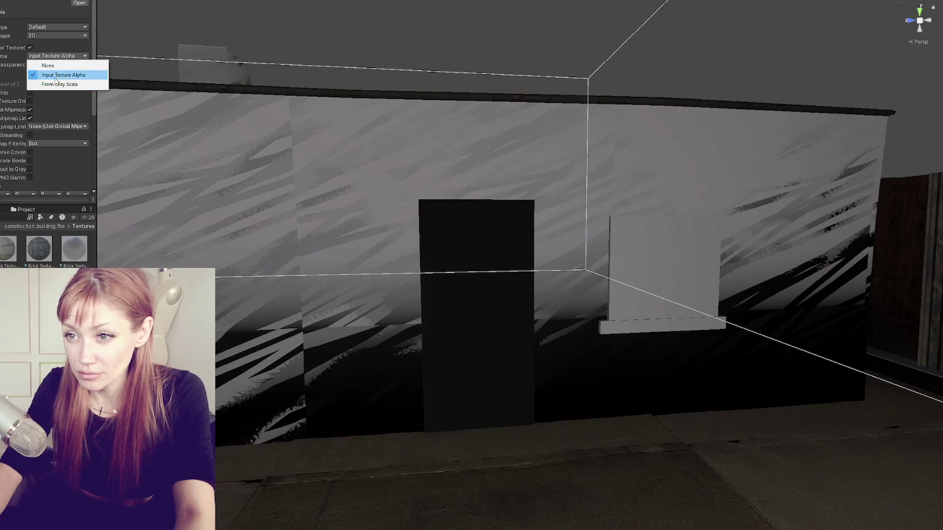
click(55, 47)
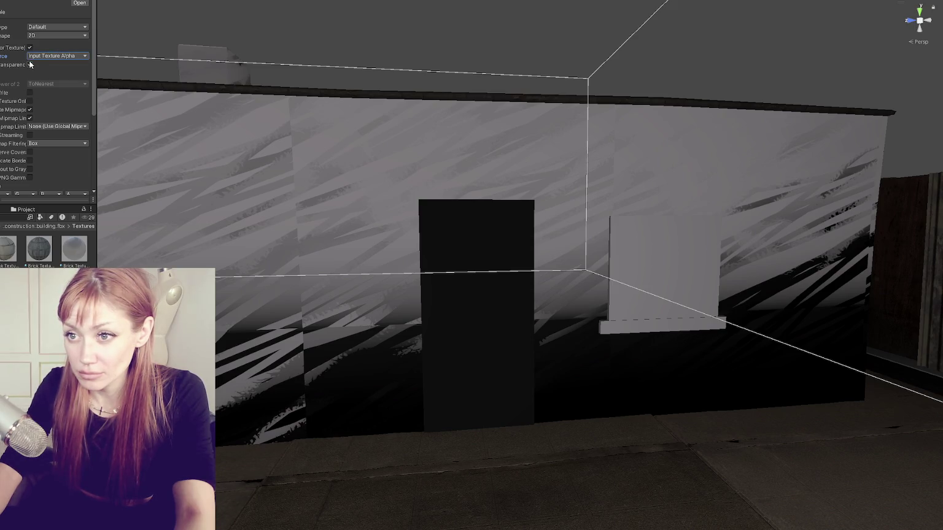
click(30, 63)
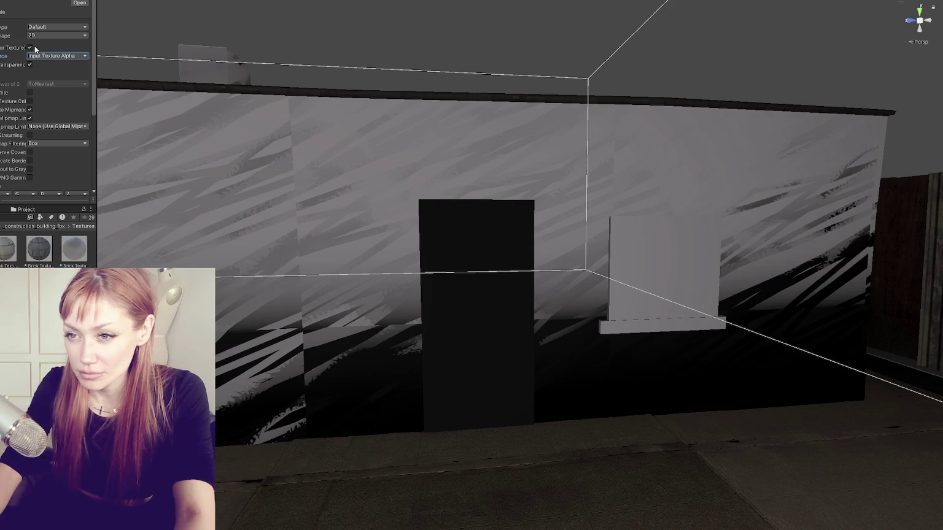
scroll(60, 55, down, 5)
click(80, 184)
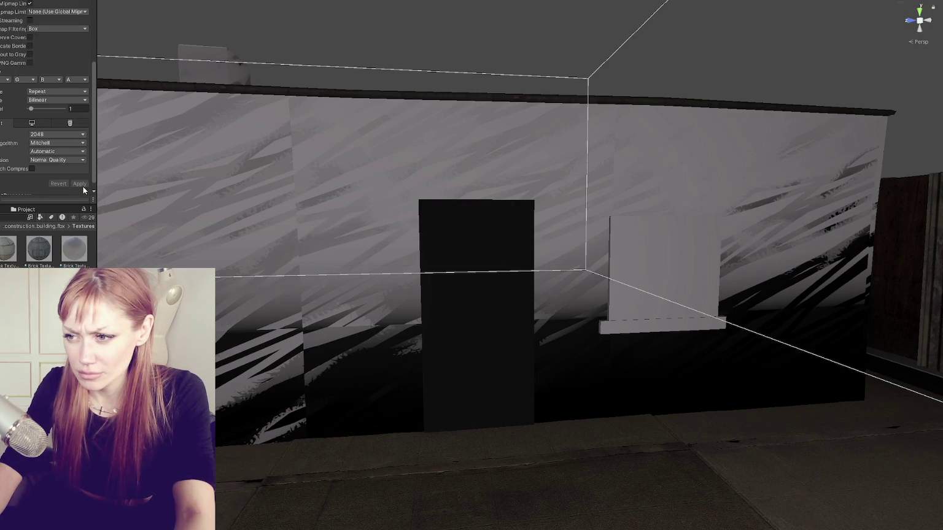
Step: Reselect the brick wall material to inspect its settings
scroll(48, 66, up, 5)
scroll(30, 53, down, 5)
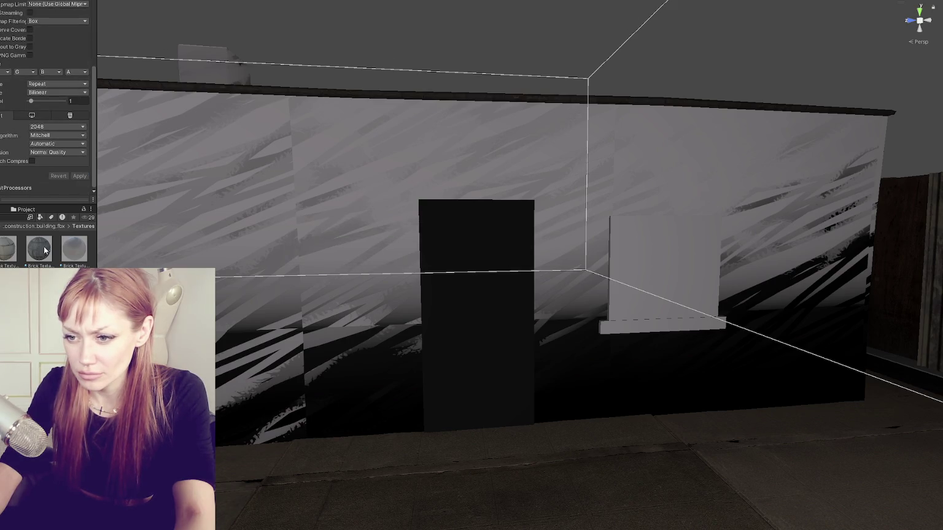
click(74, 249)
scroll(48, 99, down, 3)
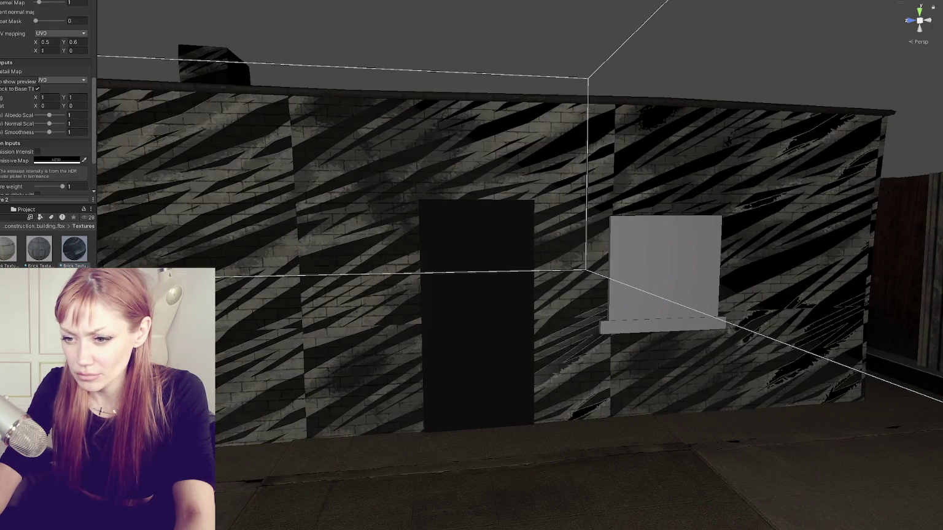
Step: Swing the Scene view toward the fence alley and recentre the building
scroll(46, 105, down, 2)
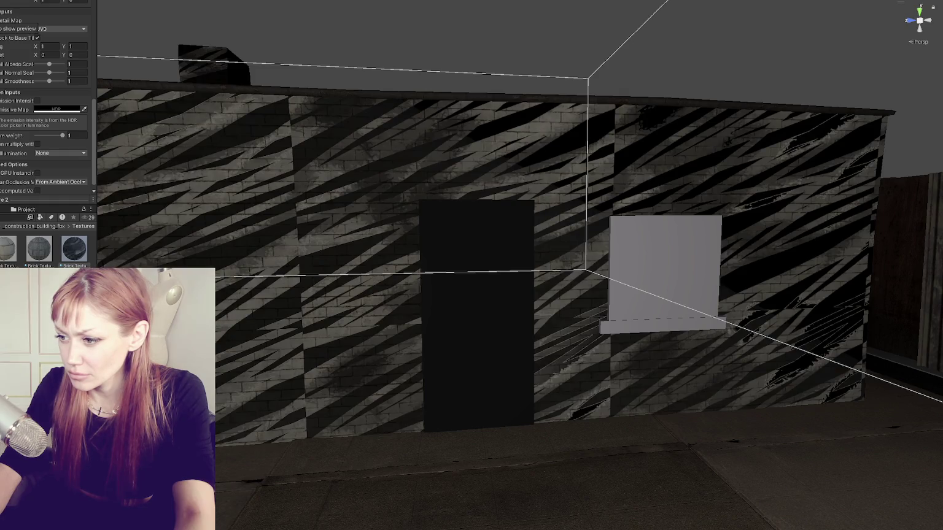
scroll(423, 167, down, 2)
mouse_move(423, 167)
mouse_down()
mouse_move(385, 157)
mouse_move(394, 160)
mouse_up()
scroll(490, 283, up, 2)
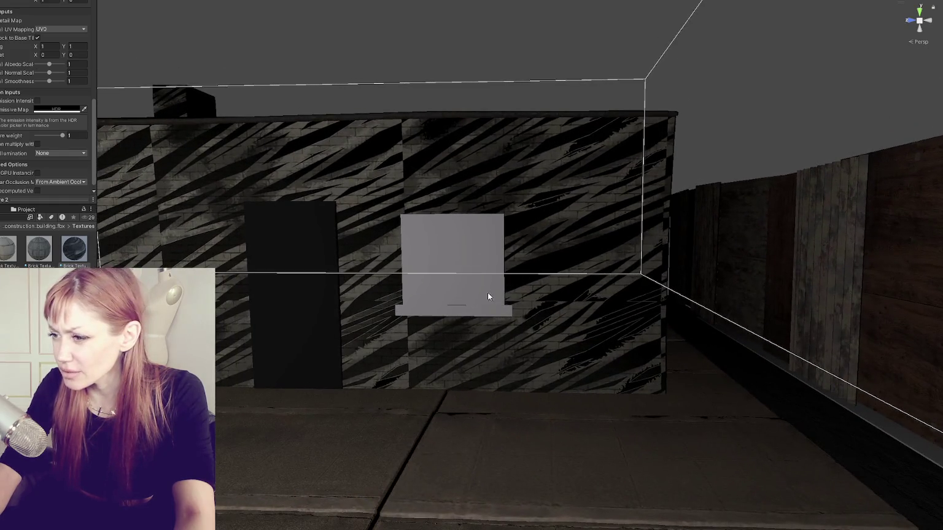
drag(486, 358, 520, 358)
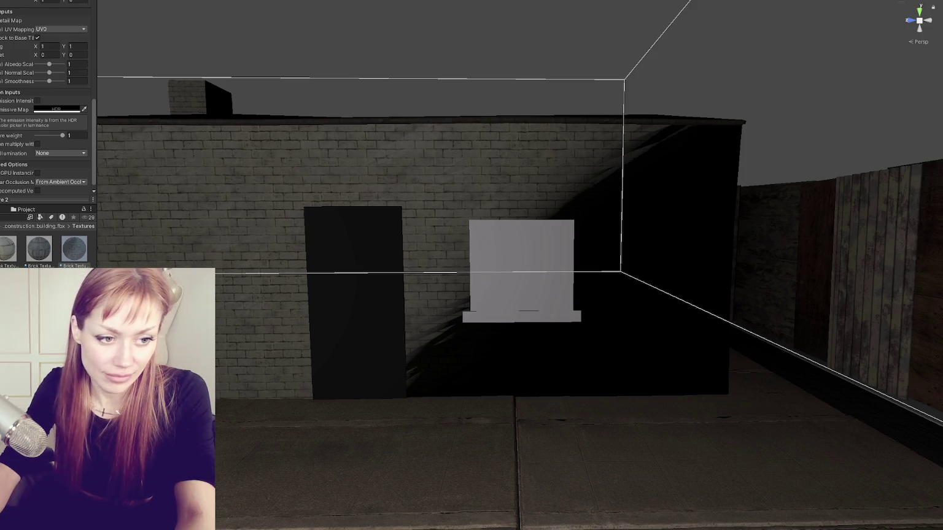
Step: Assign the scribble texture to the brick material's Detail Map slot and inspect the wall
click(75, 249)
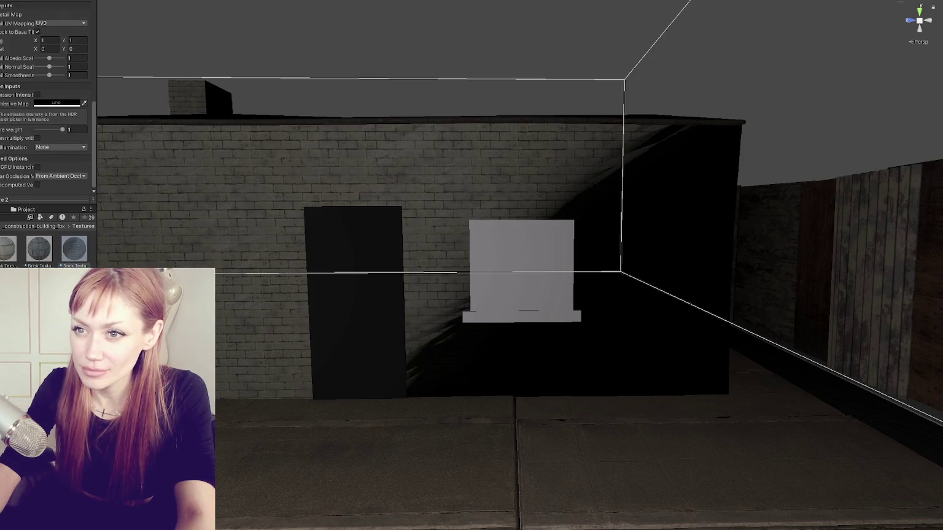
drag(74, 248, 6, 19)
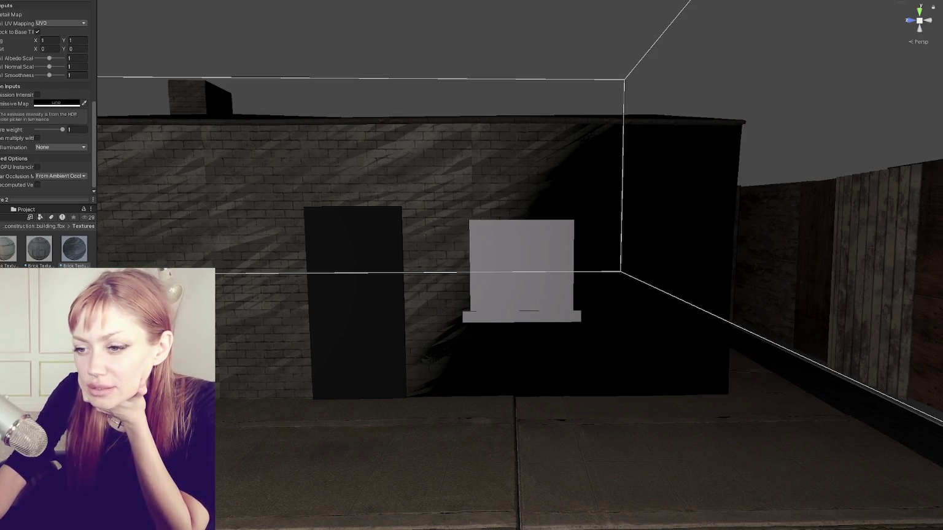
scroll(67, 106, up, 5)
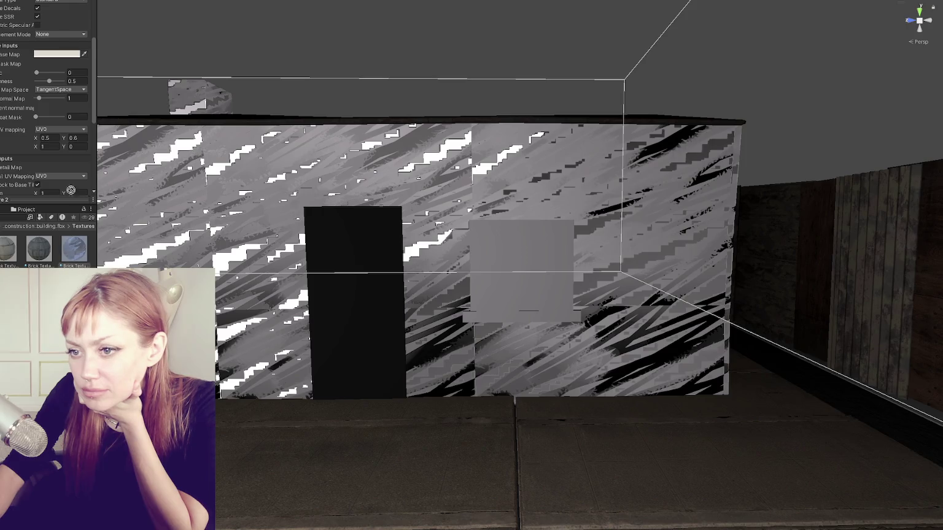
scroll(18, 141, down, 1)
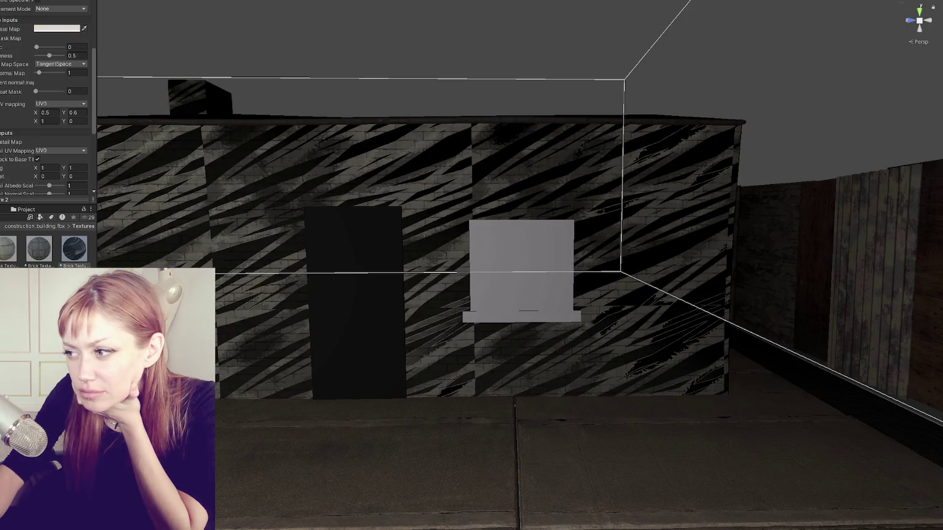
scroll(479, 214, down, 5)
scroll(479, 214, up, 4)
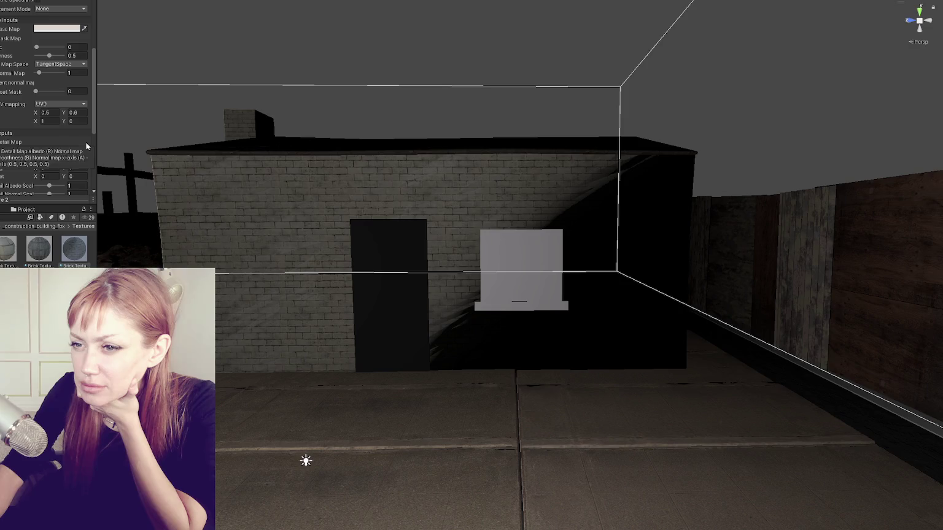
Step: Lower Detail Normal Scale from 1 to about 0.33
scroll(81, 124, down, 3)
mouse_move(48, 152)
mouse_down()
mouse_move(36, 152)
mouse_move(142, 142)
mouse_move(43, 145)
mouse_move(56, 136)
mouse_move(31, 134)
mouse_move(51, 140)
mouse_up()
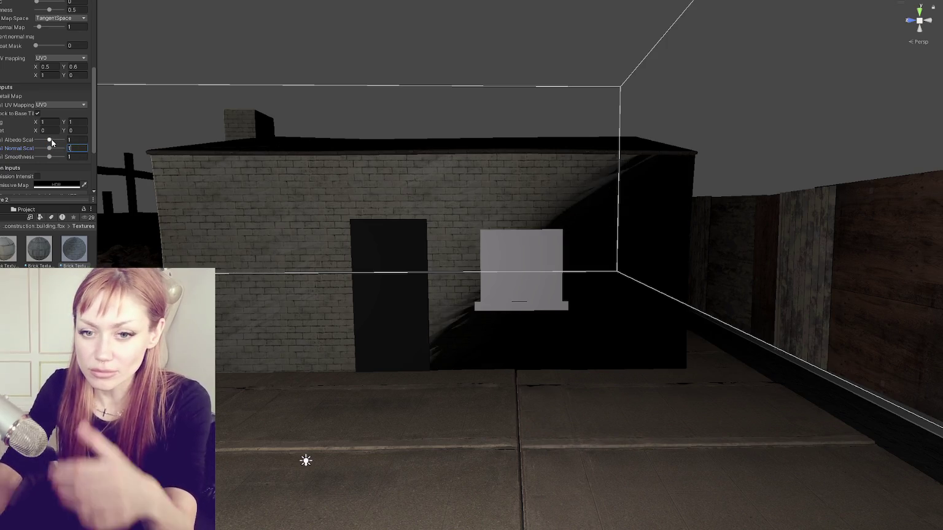
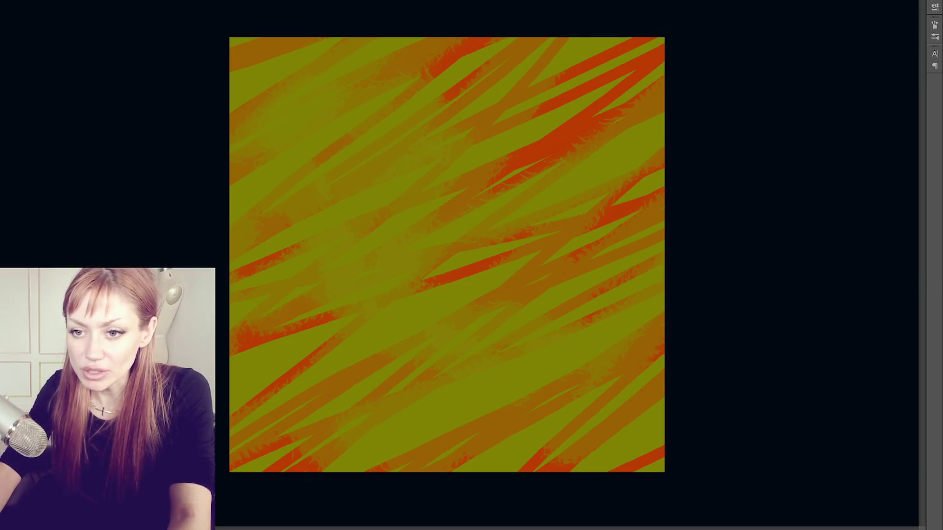
Step: Set the foreground colour by hex, replacing 002aff with near-black 0000f
text(002aff)
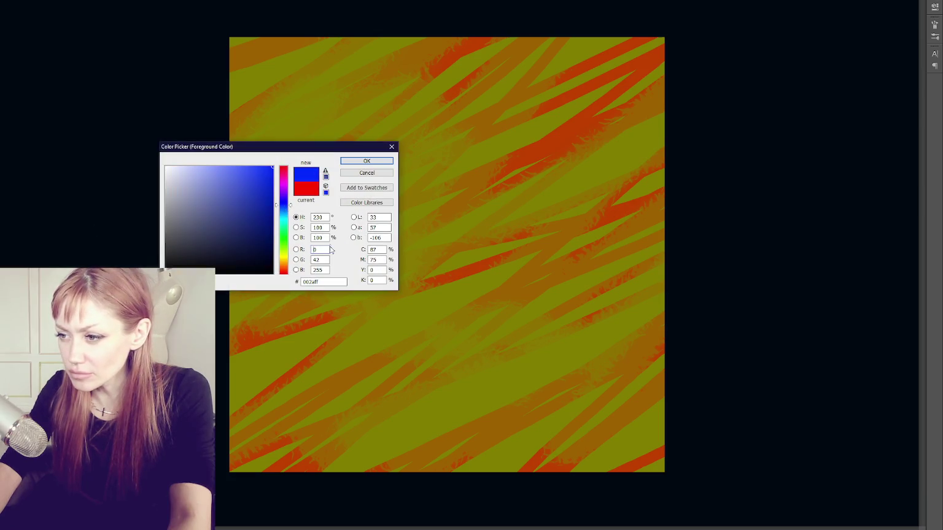
double_click(323, 282)
text(0000f)
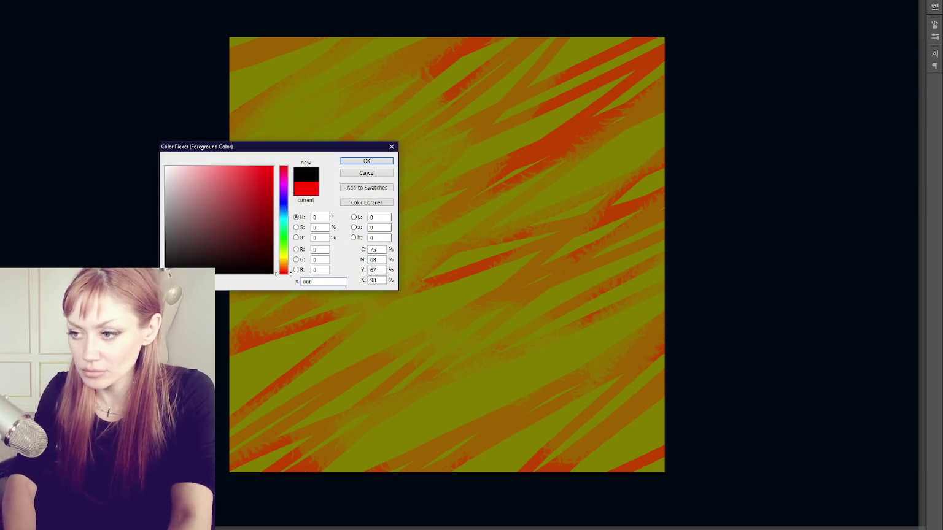
key(Return)
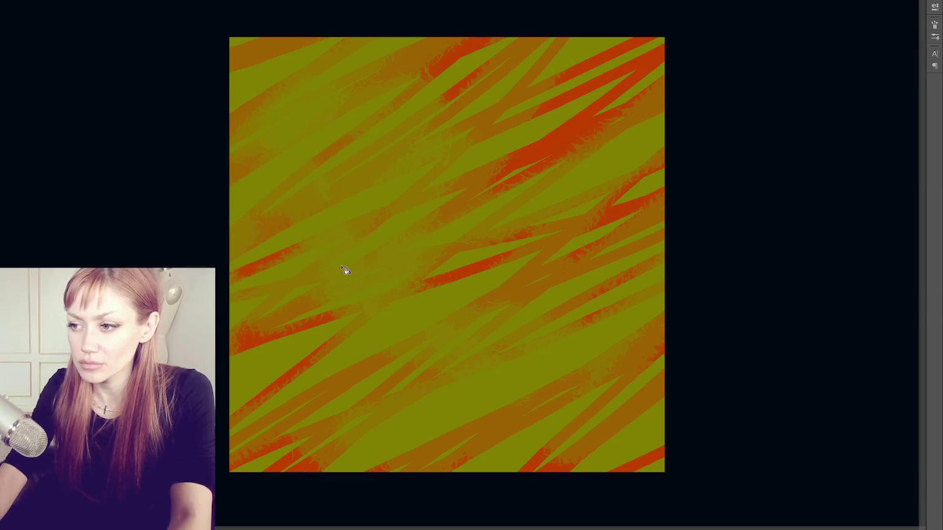
Step: Refill the base layer until it is pink-magenta, then make it transparent under the red strokes
key(alt+BackSpace)
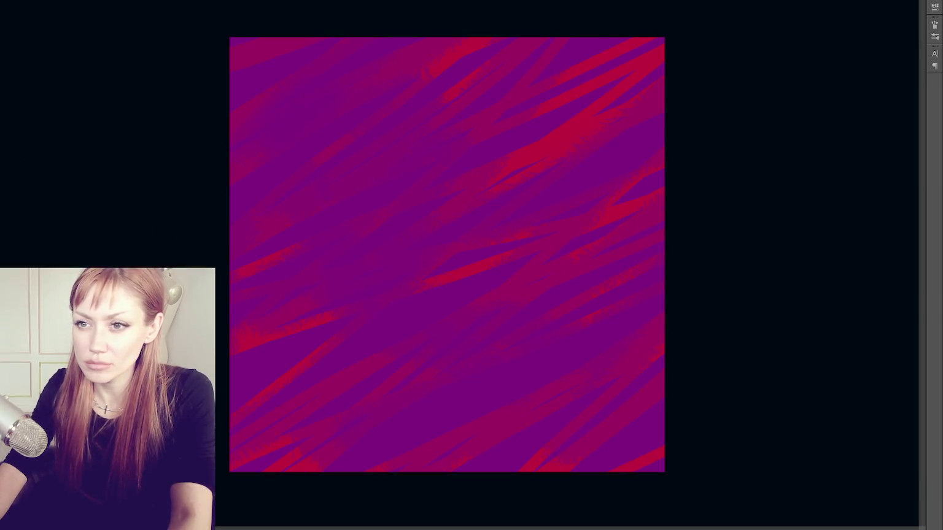
key(ctrl+BackSpace)
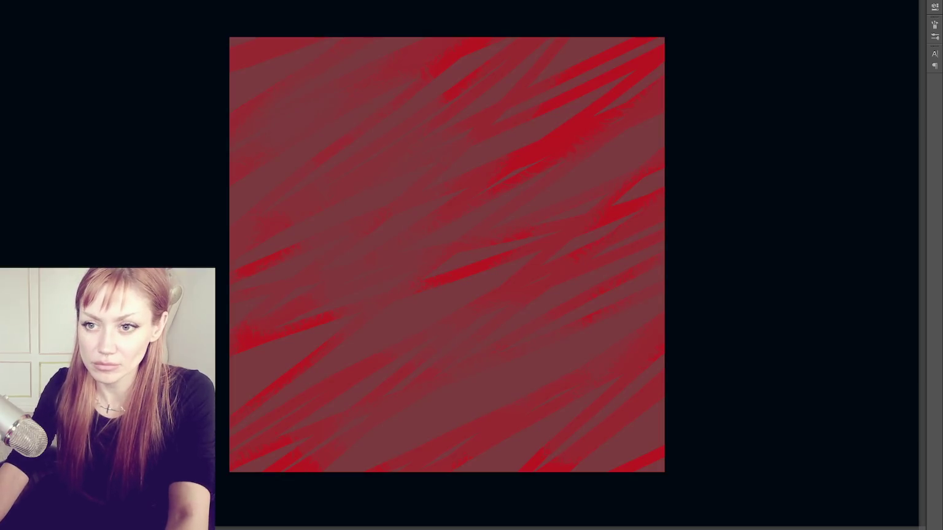
key(alt+BackSpace)
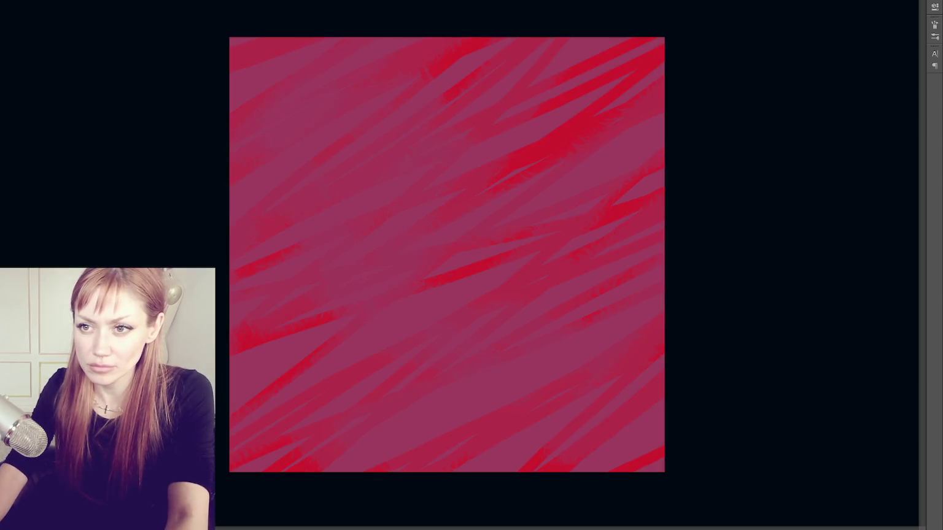
key(shift+plus)
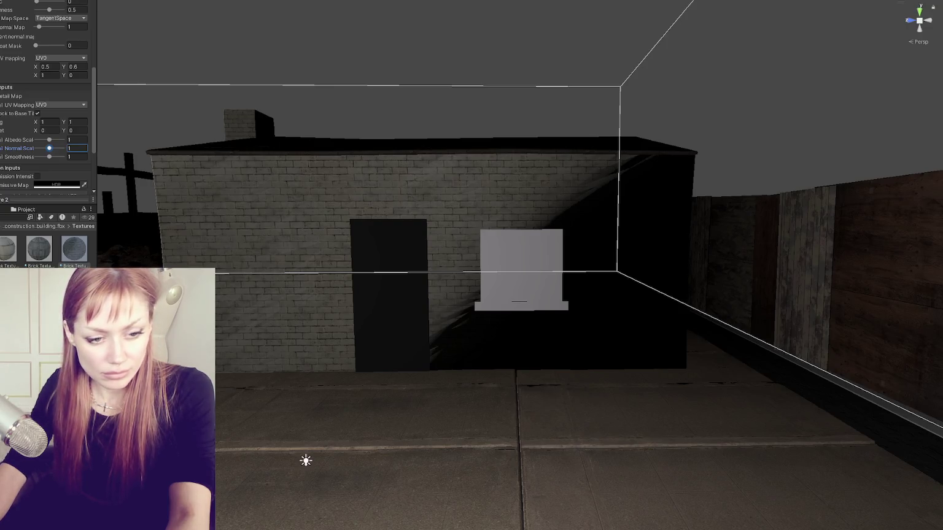
Step: Select the third brick texture, adjust Detail Normal Scale, and orbit closer to the building
click(74, 249)
click(68, 148)
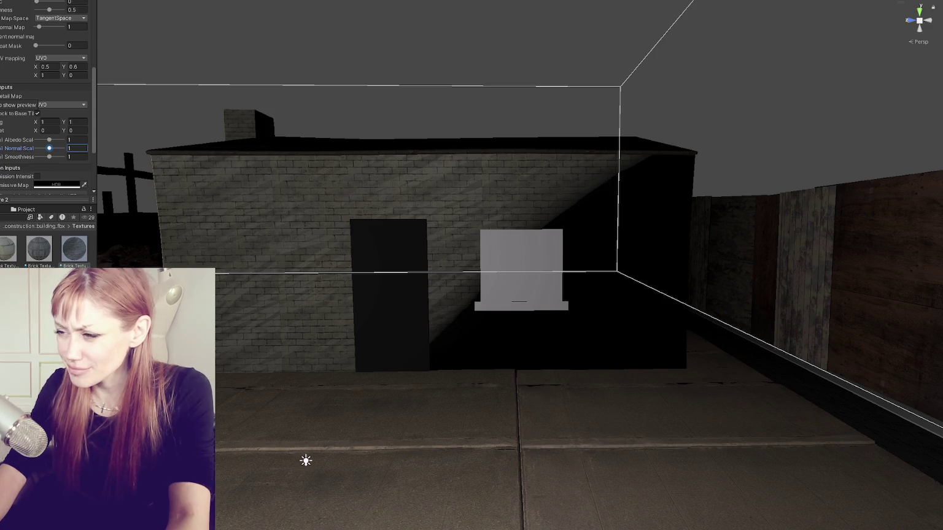
mouse_move(491, 244)
mouse_down()
mouse_move(517, 252)
mouse_move(496, 249)
mouse_move(610, 238)
mouse_move(549, 251)
mouse_up()
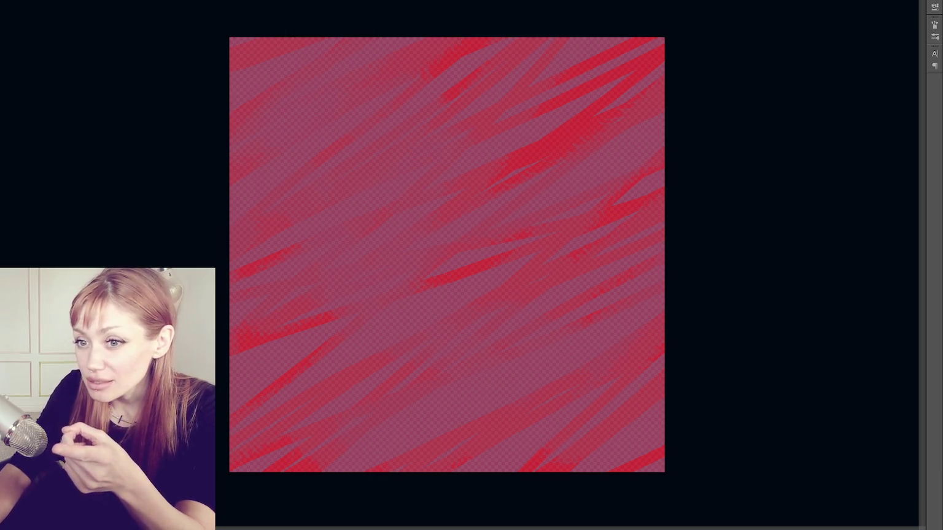
click(165, 225)
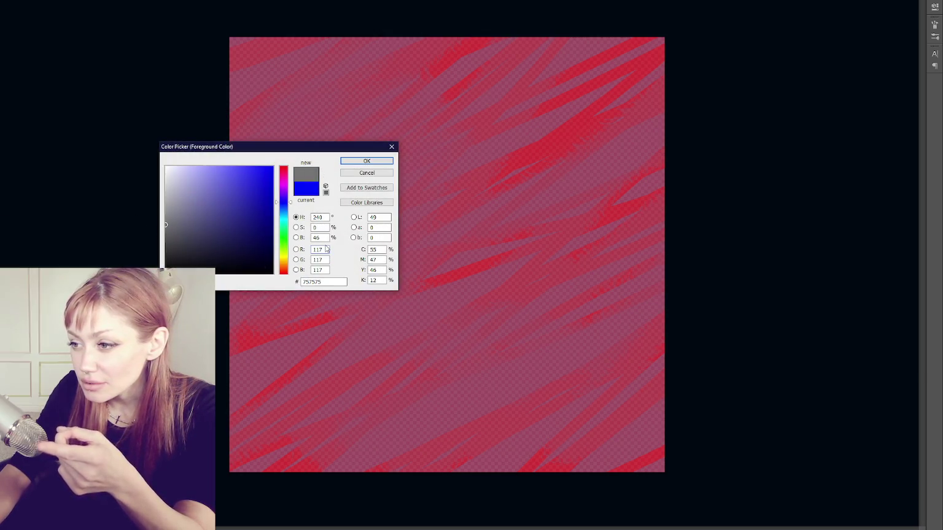
double_click(375, 249)
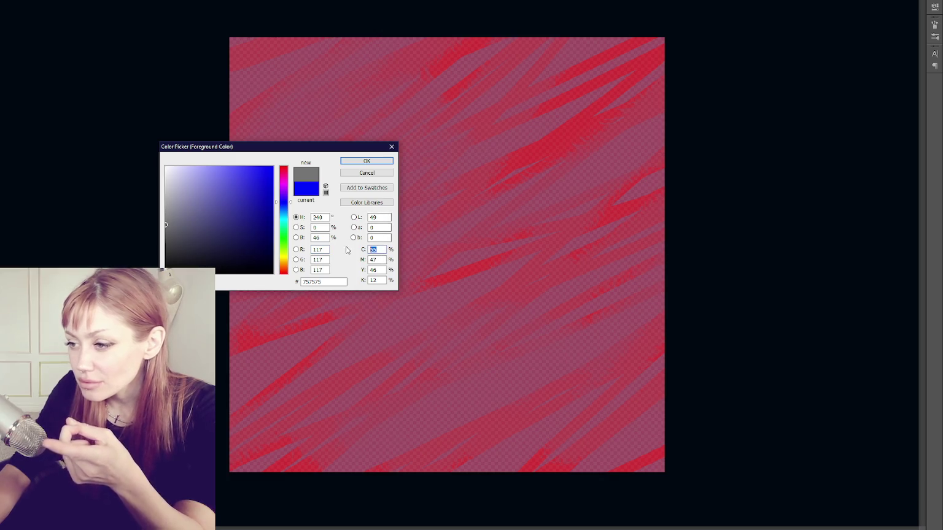
text(50)
key(Tab)
text(50)
key(Tab)
text(50)
key(Tab)
text(50)
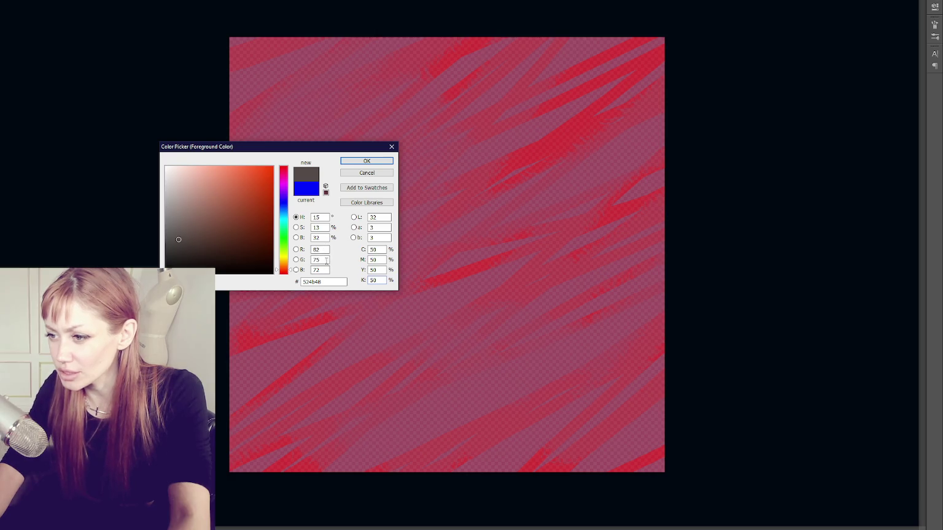
drag(205, 209, 141, 218)
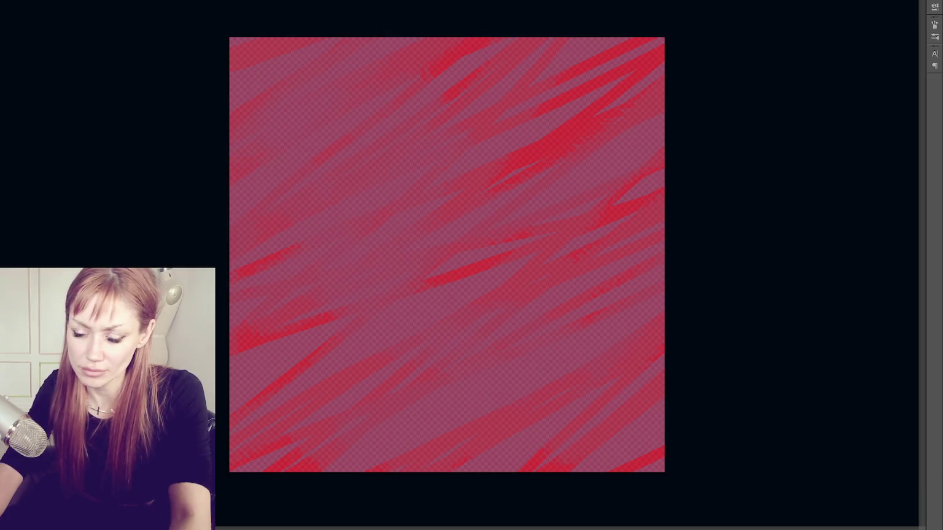
mouse_move(166, 218)
mouse_down()
mouse_move(152, 217)
mouse_move(139, 257)
mouse_move(123, 259)
mouse_move(91, 147)
mouse_move(56, 278)
mouse_move(36, 259)
mouse_move(31, 132)
mouse_move(6, 276)
mouse_move(2, 219)
mouse_up()
click(320, 238)
key(BackSpace)
text(50)
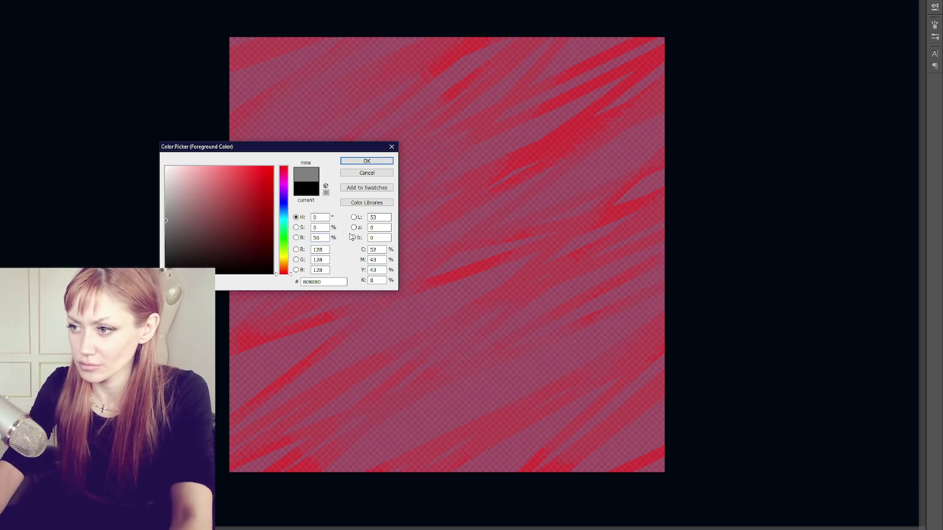
click(366, 161)
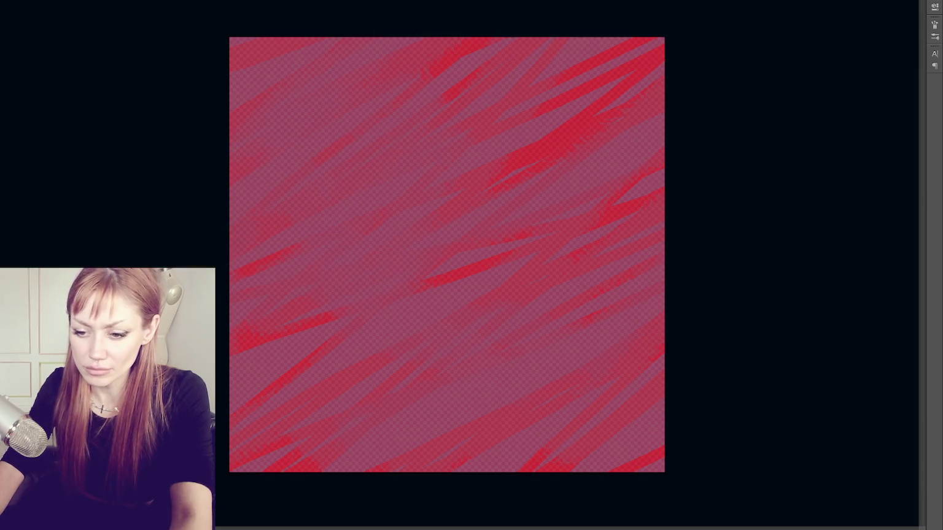
key(alt+BackSpace)
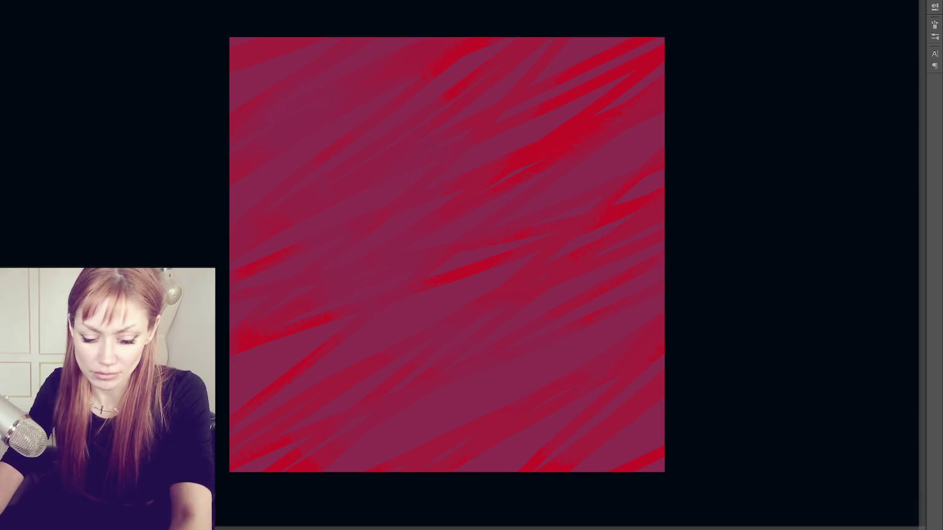
key(ctrl+z)
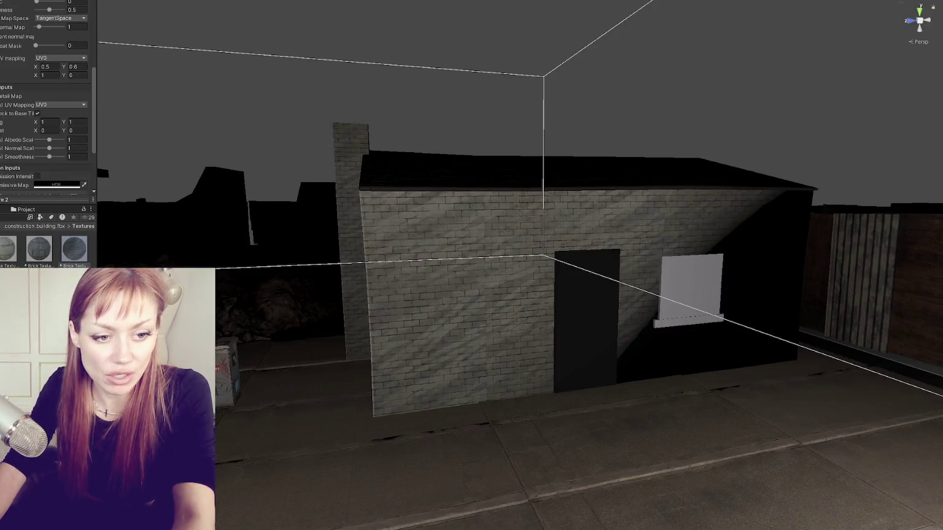
Step: Show the third brick texture's material settings and orbit toward the door-and-window wall
click(74, 248)
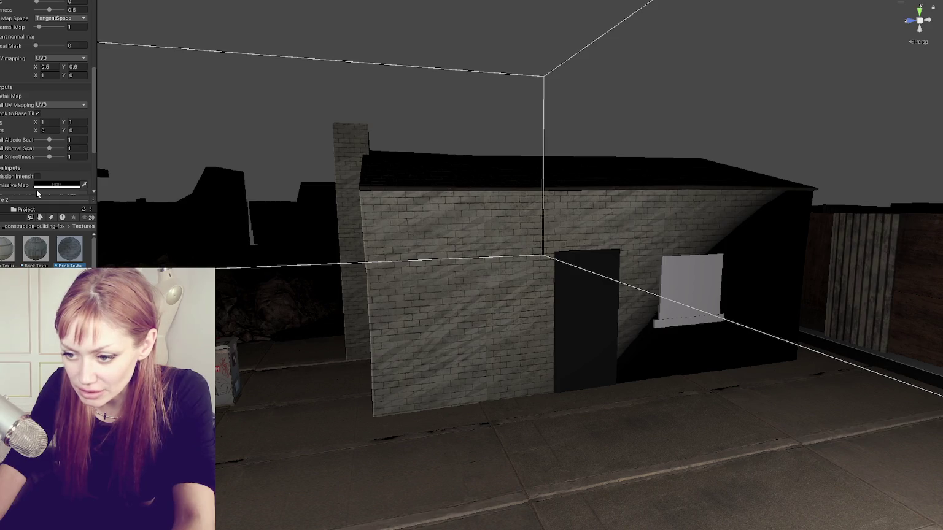
scroll(49, 97, down, 3)
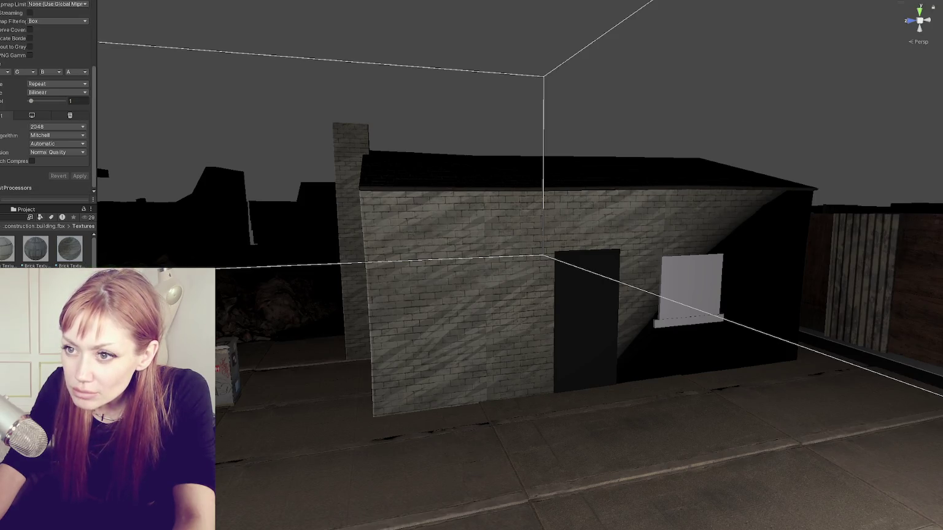
click(63, 247)
mouse_move(495, 248)
mouse_down()
mouse_move(560, 247)
mouse_move(218, 178)
mouse_up()
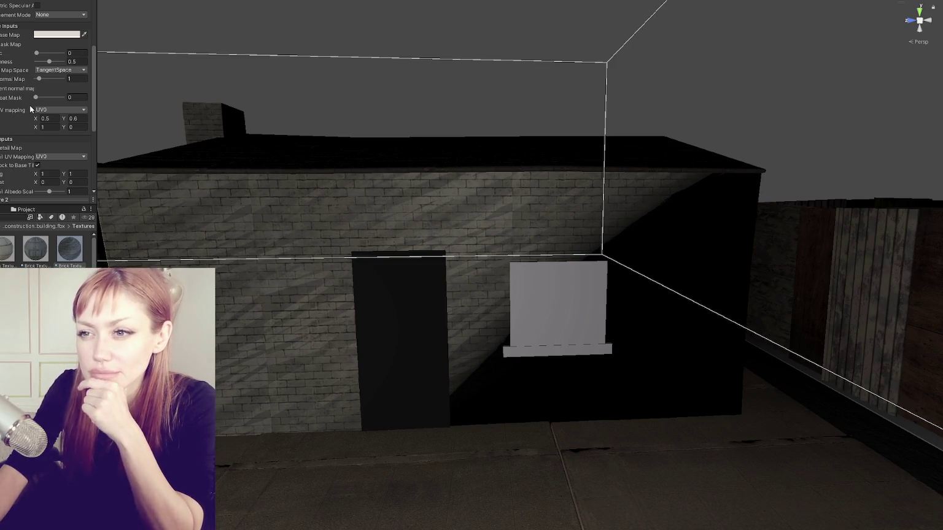
Step: Tint the Base Map pale pink-white, set Smoothness to 0 and Normal Map to 1.6
scroll(29, 105, up, 2)
click(55, 58)
mouse_move(102, 118)
mouse_down()
mouse_move(60, 75)
mouse_move(153, 170)
mouse_move(185, 83)
mouse_move(92, 72)
mouse_move(110, 53)
mouse_move(84, 43)
mouse_up()
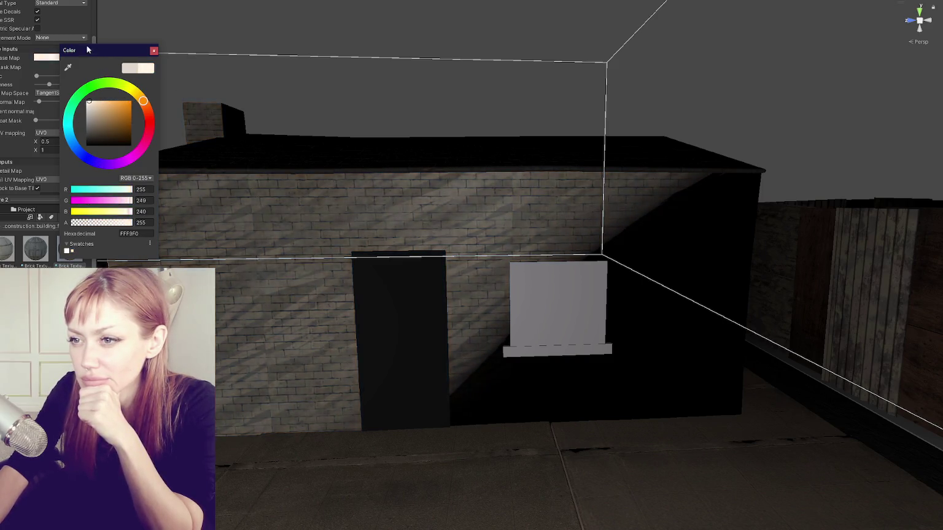
drag(91, 113, 96, 102)
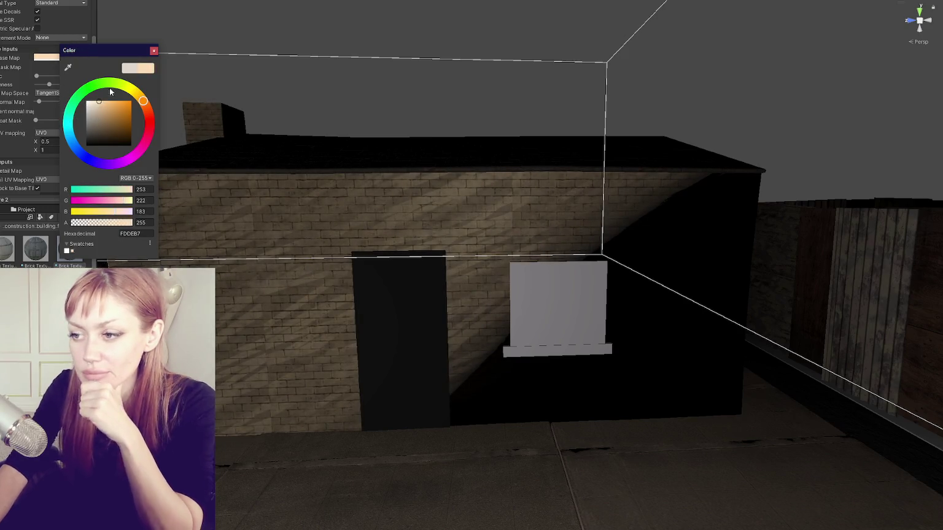
click(153, 50)
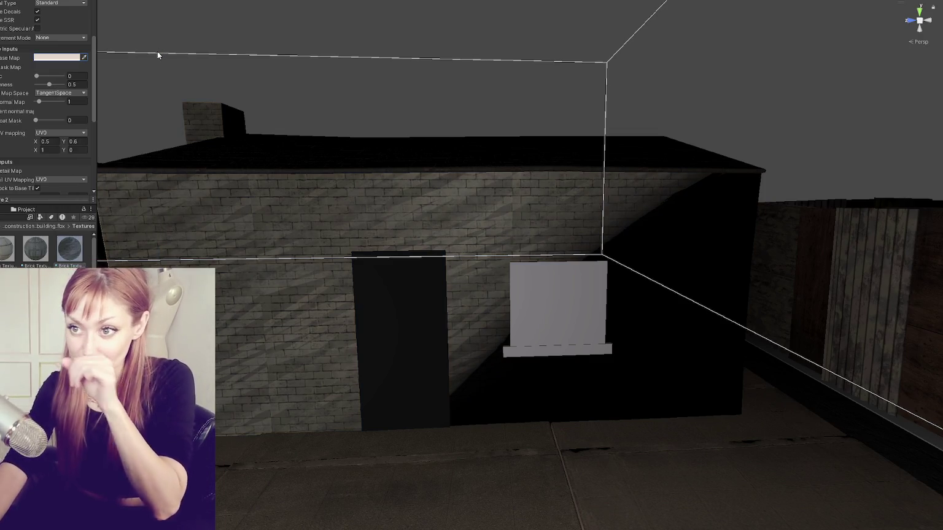
mouse_move(49, 84)
mouse_down()
mouse_move(36, 84)
mouse_move(40, 102)
mouse_up()
click(36, 84)
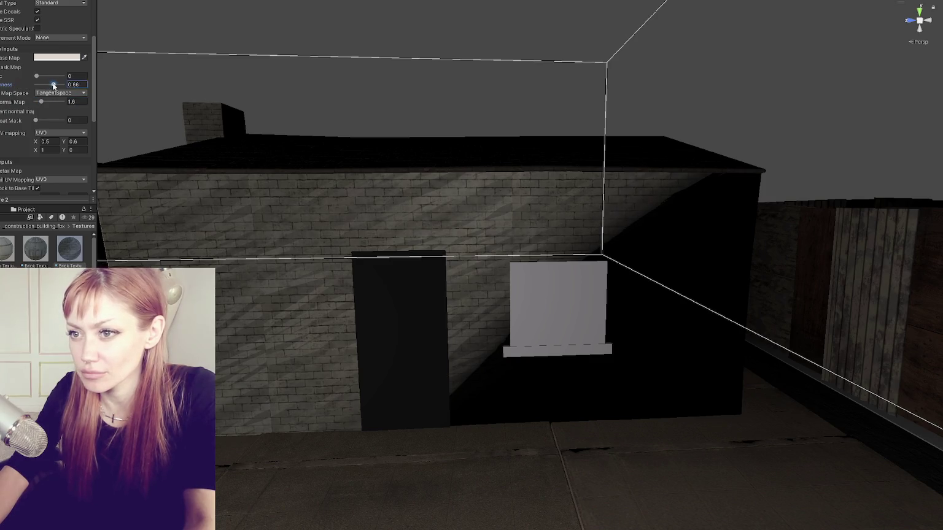
Step: Try UV1 and UV2 for the detail mapping, then return it to UV0
scroll(49, 123, down, 3)
click(53, 133)
click(51, 151)
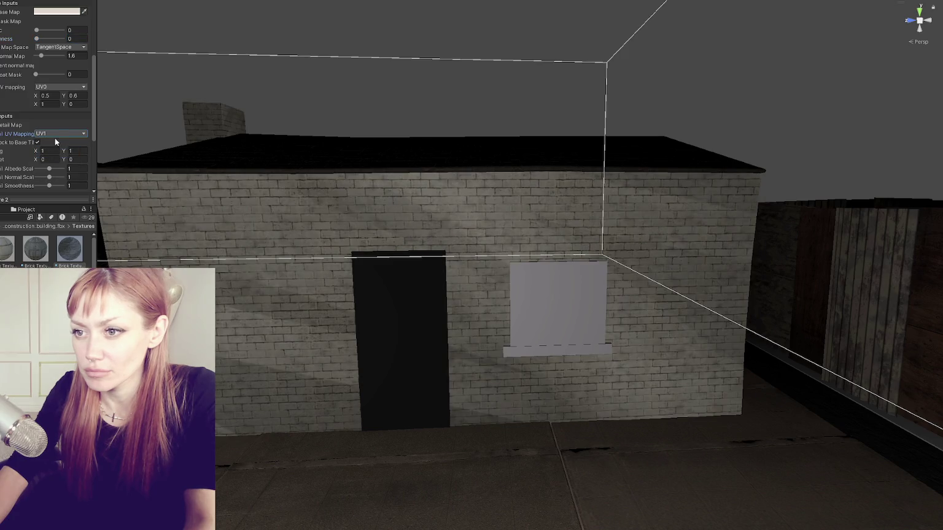
click(57, 133)
click(53, 161)
click(56, 135)
click(55, 135)
click(58, 132)
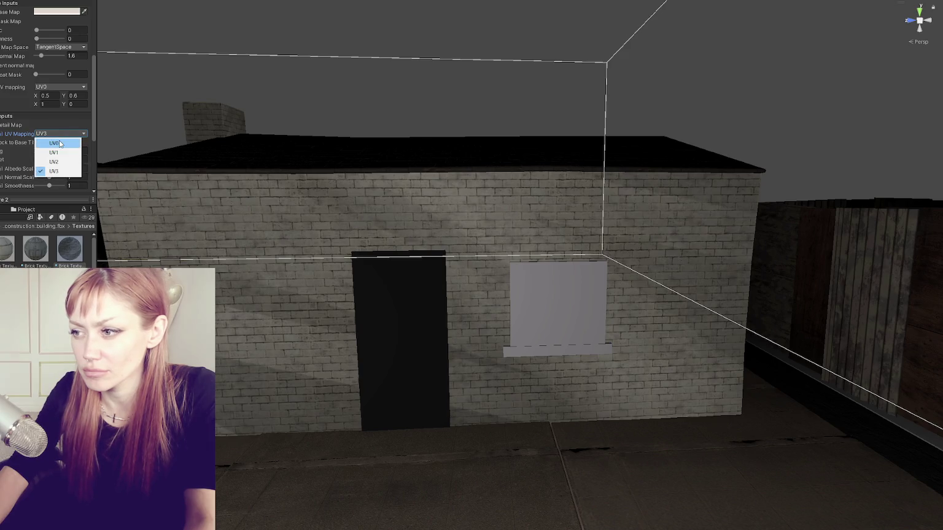
click(59, 144)
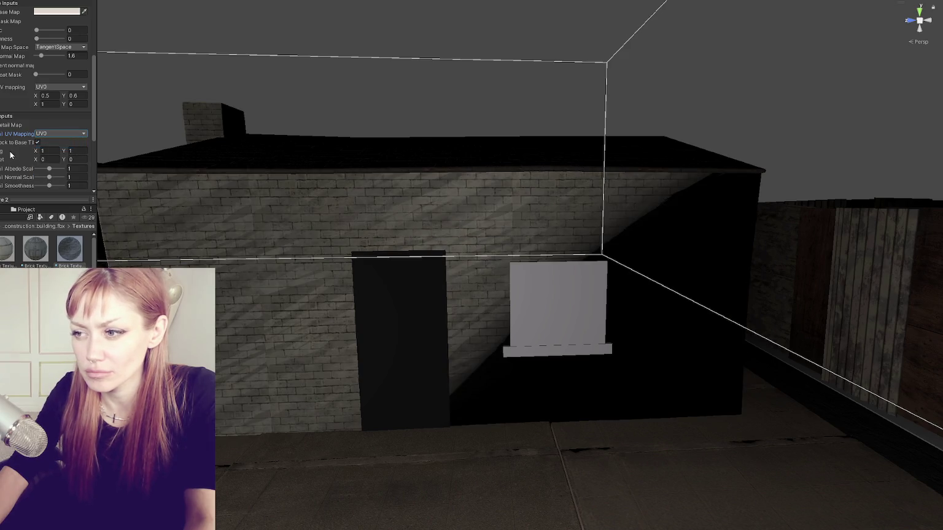
Step: Test higher detail tiling Y and detail albedo strength, restoring both to 1
click(52, 151)
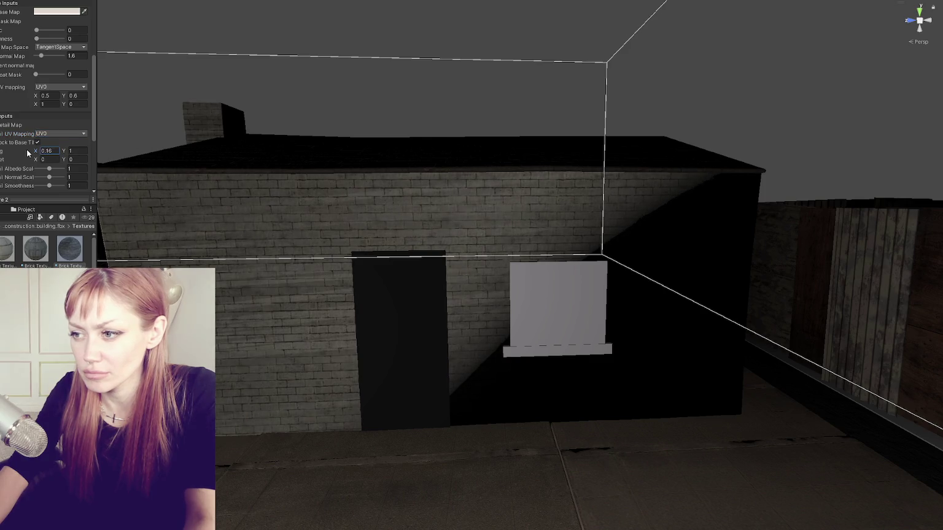
drag(66, 156, 161, 146)
key(ctrl+z)
mouse_move(52, 169)
mouse_down()
mouse_move(67, 167)
mouse_move(26, 181)
mouse_move(60, 182)
mouse_up()
key(ctrl+z)
key(ctrl+z)
key(ctrl+z)
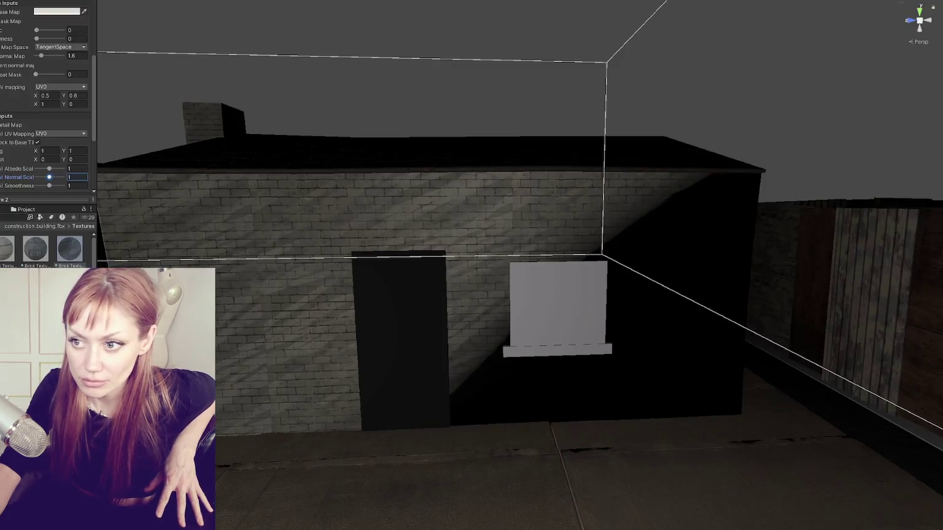
Step: Keep the brick texture type as Default, untick sRGB (Color Texture), and apply the import settings
click(81, 26)
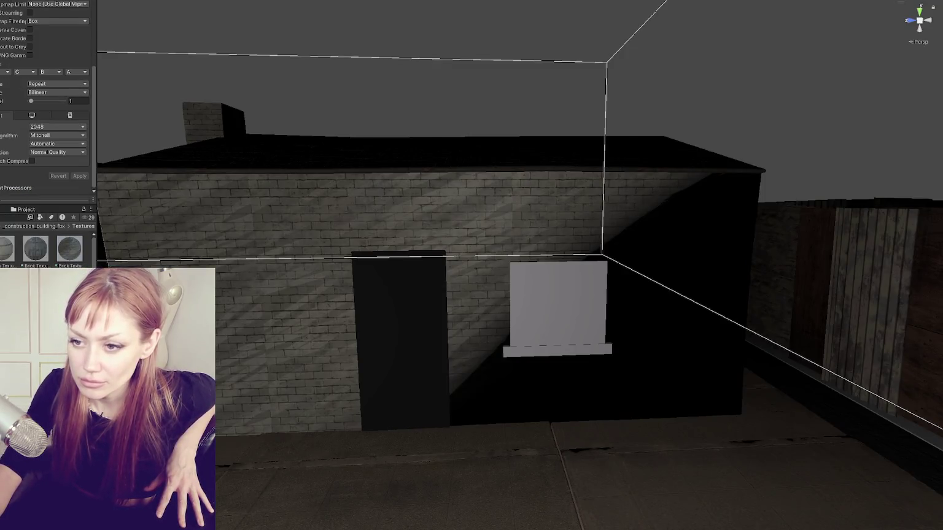
scroll(74, 31, up, 5)
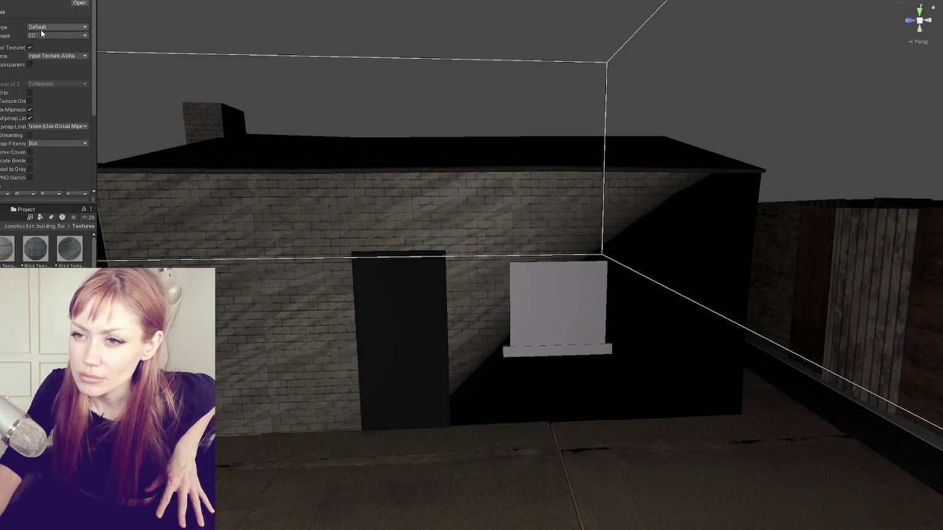
click(45, 32)
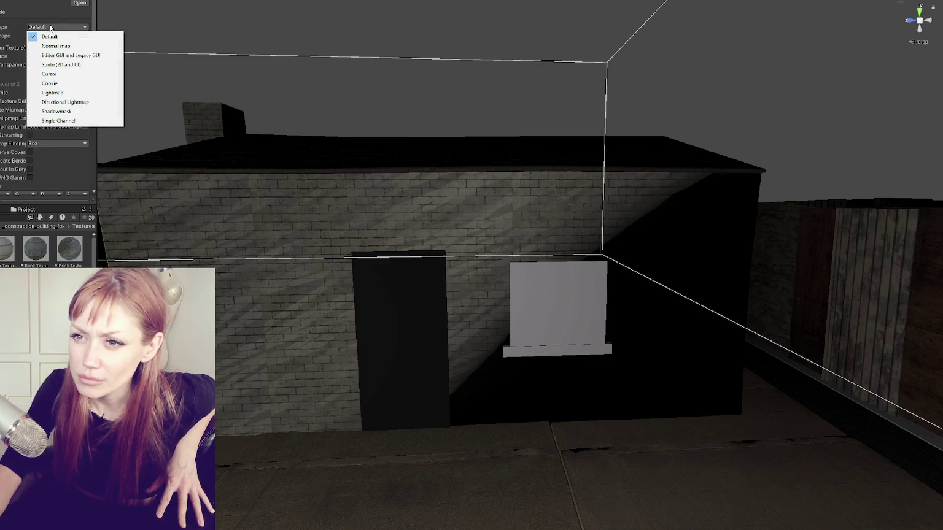
click(56, 23)
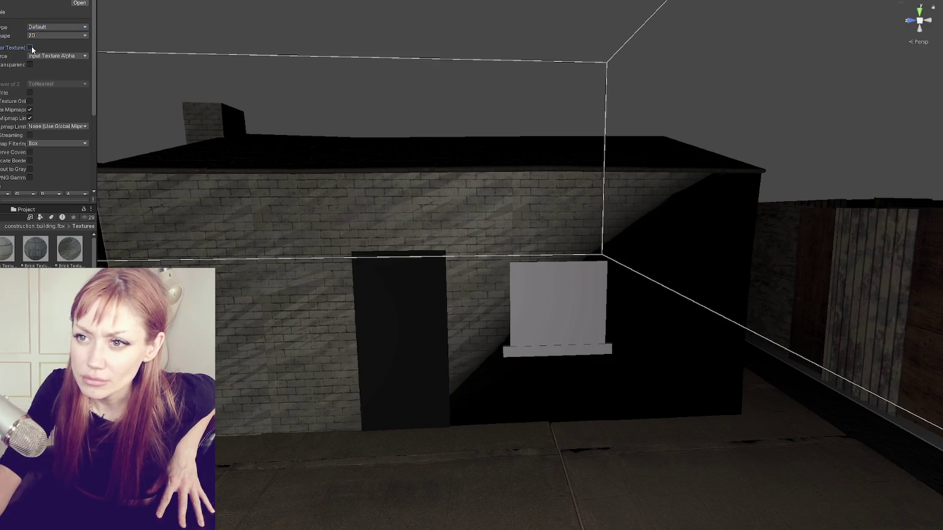
scroll(74, 143, down, 5)
click(80, 176)
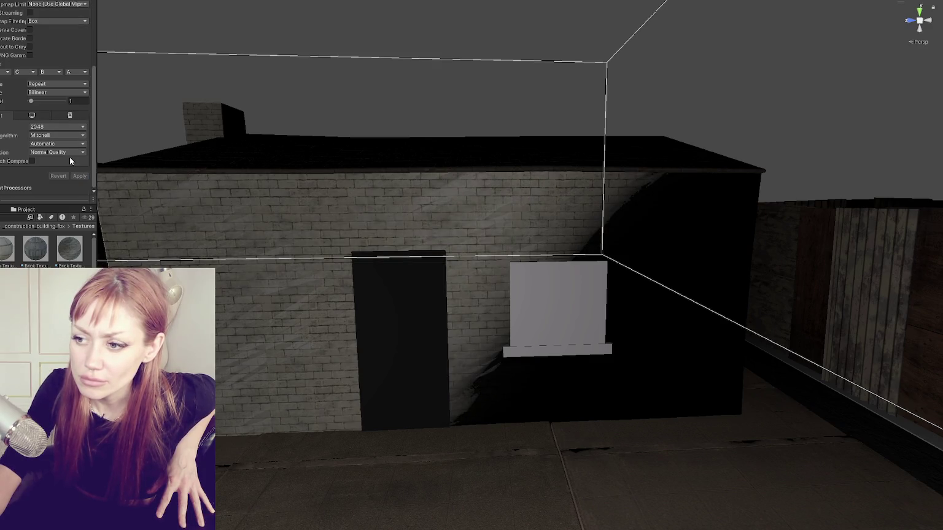
Step: Keep Alpha Source as the texture's own alpha and leave the mipmap option off after testing it
scroll(69, 156, up, 5)
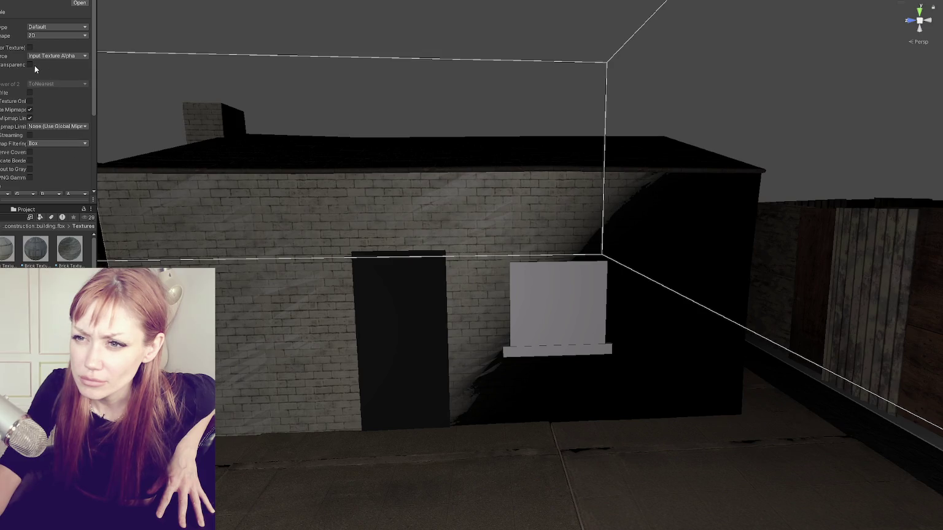
scroll(49, 123, down, 5)
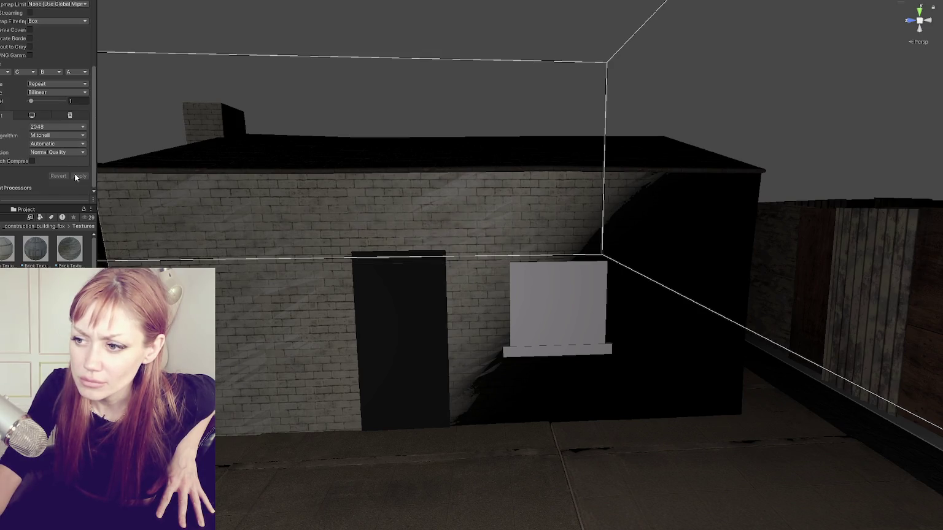
scroll(76, 177, up, 5)
click(56, 58)
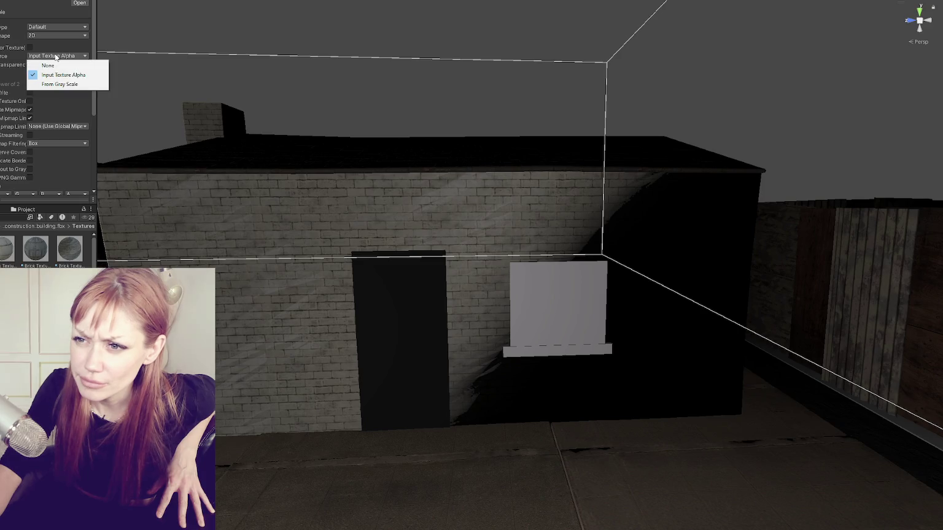
click(57, 43)
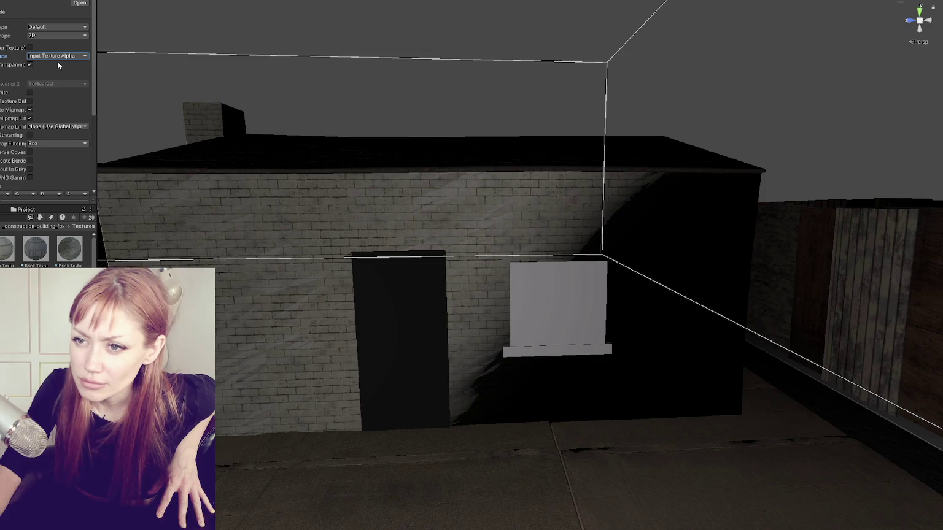
click(29, 102)
click(29, 101)
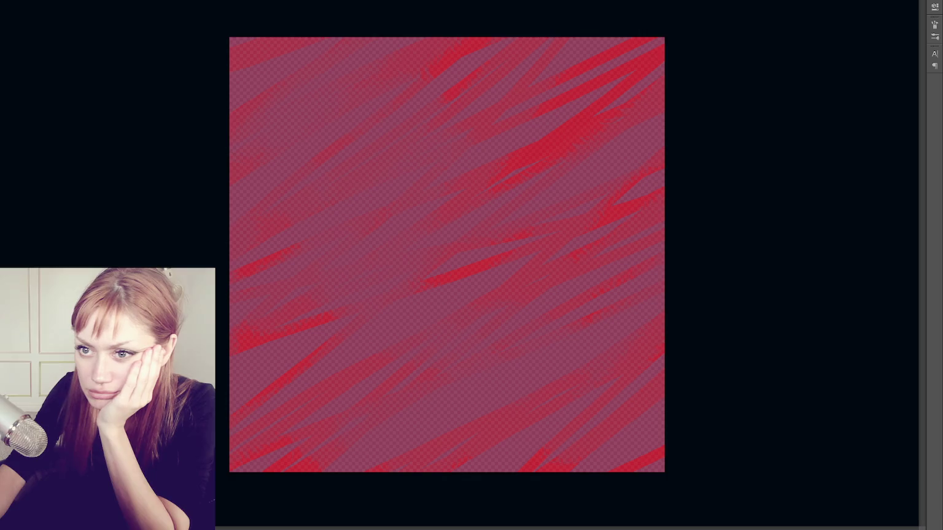
Step: Show a panel from the Window menu, desaturate the red texture, and set the foreground colour to #808080
click(29, 10)
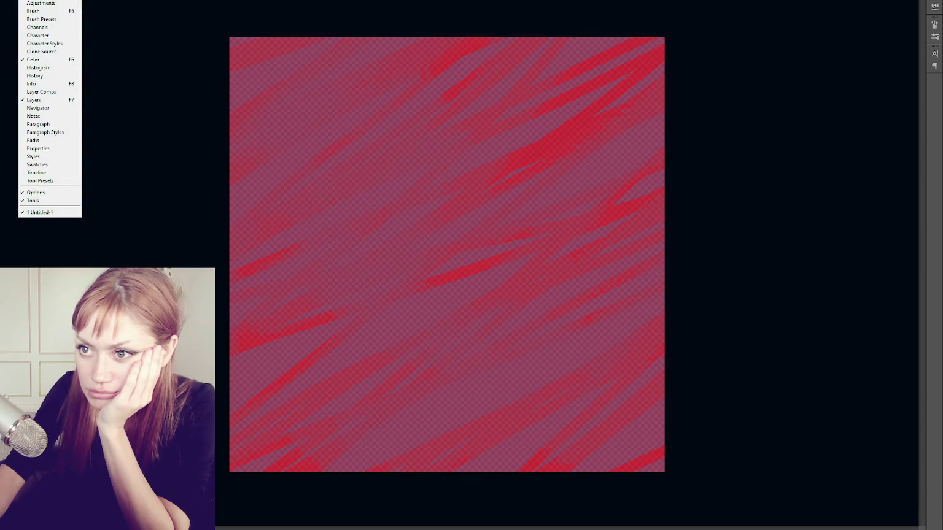
click(40, 28)
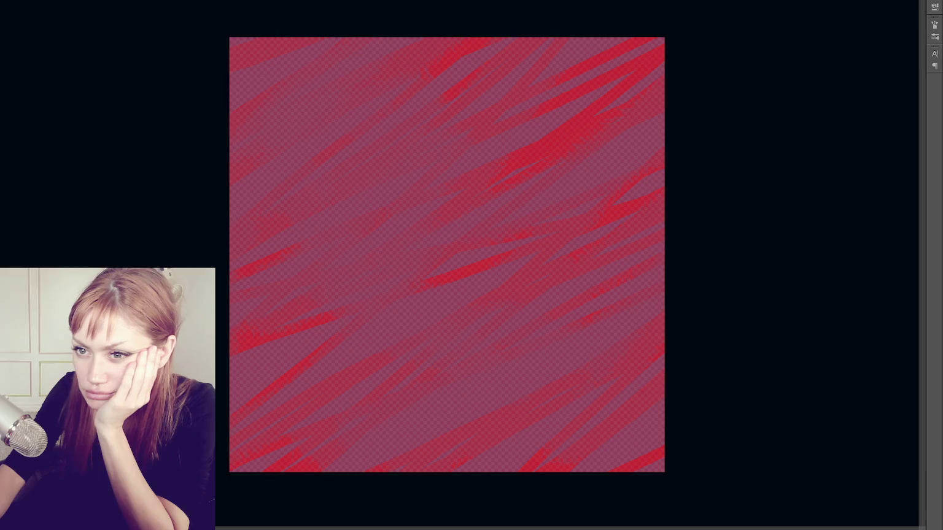
key(shift+ctrl+u)
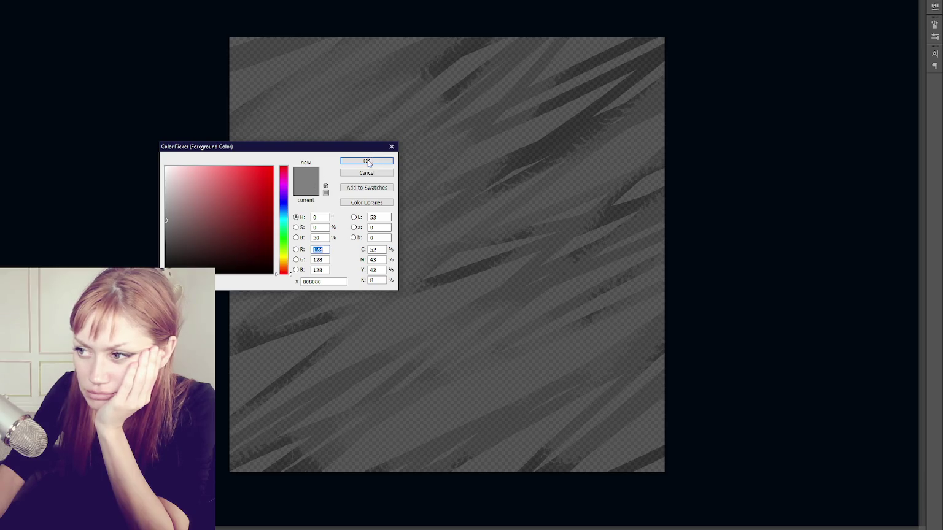
click(368, 162)
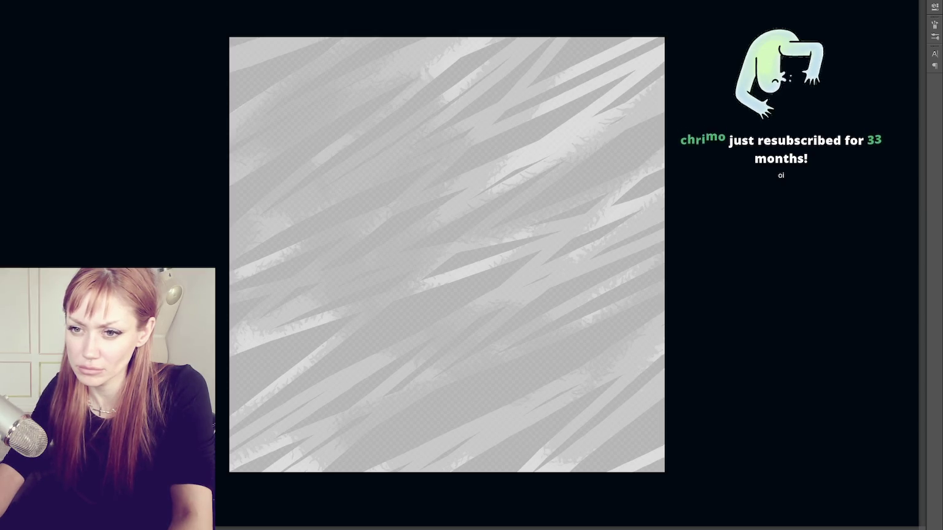
Step: Hide the streak layer, fill the canvas with the mid-grey foreground colour, and cancel Blending Options
key(Delete)
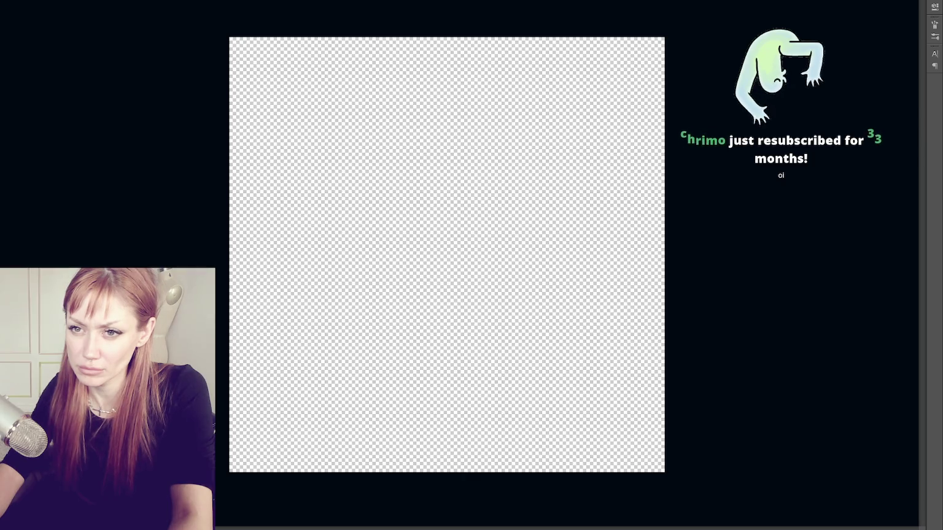
click(336, 159)
click(388, 168)
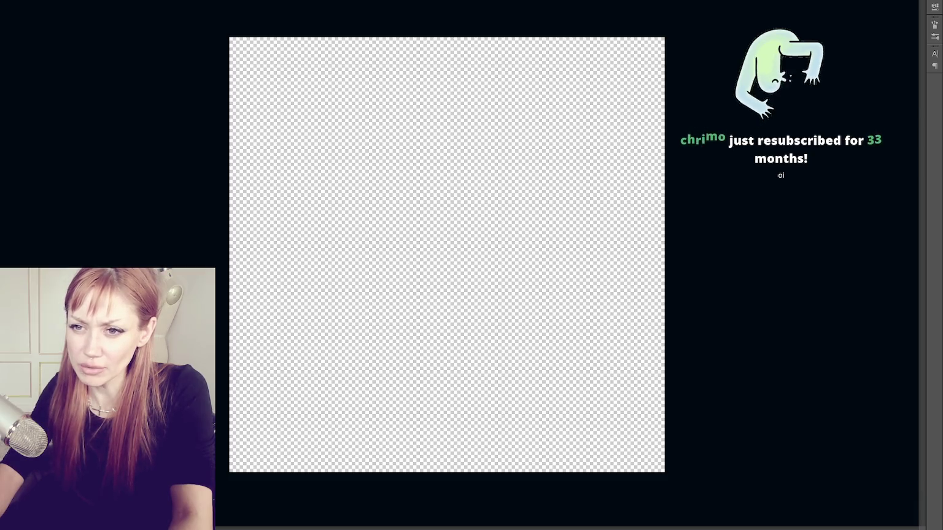
key(alt+BackSpace)
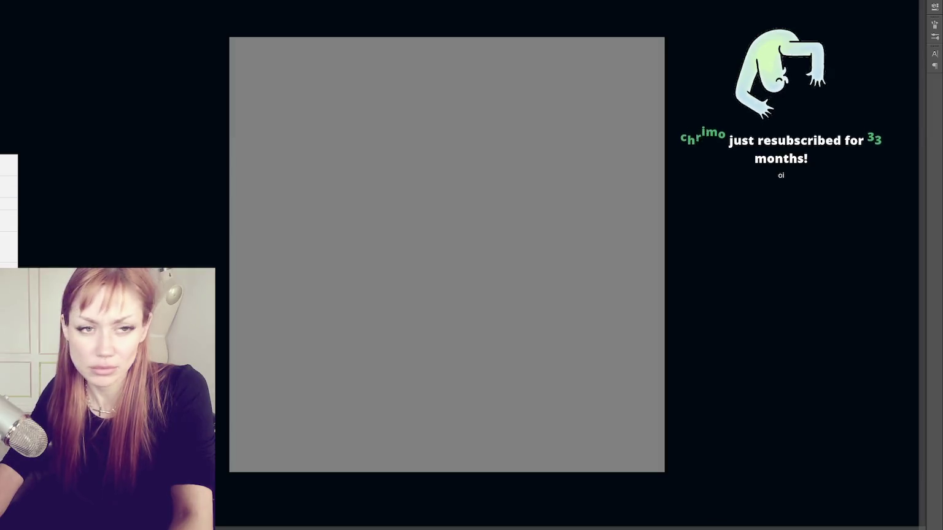
click(3, 160)
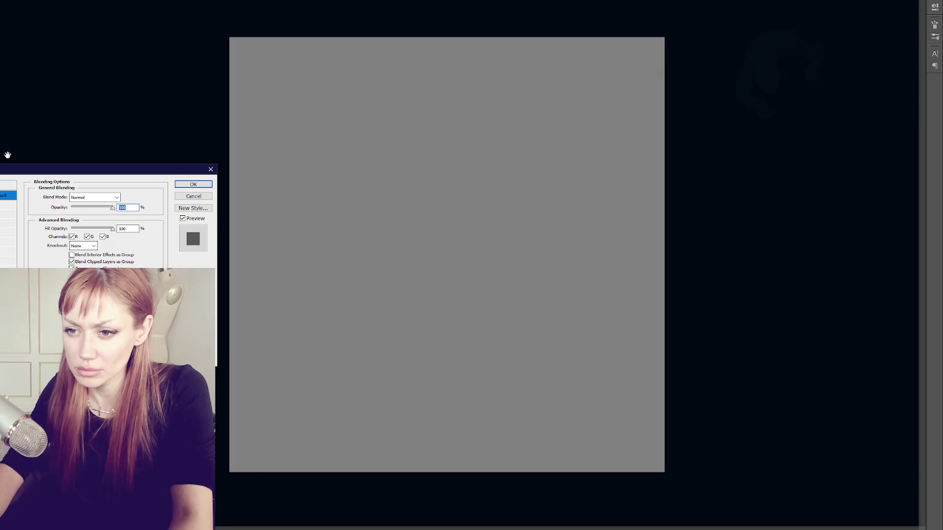
click(189, 196)
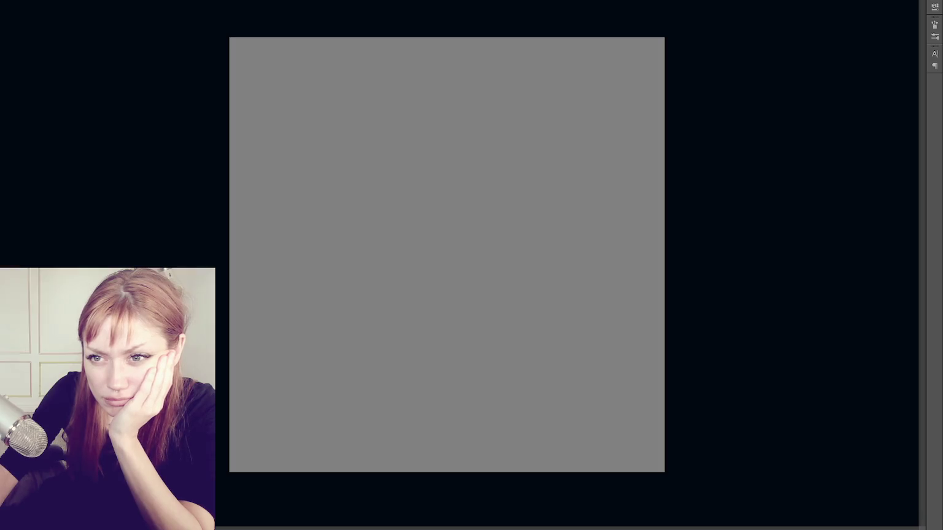
Step: Clear the grey fill and pick a neutral grey with hue 0 in the Color Picker
key(alt+BackSpace)
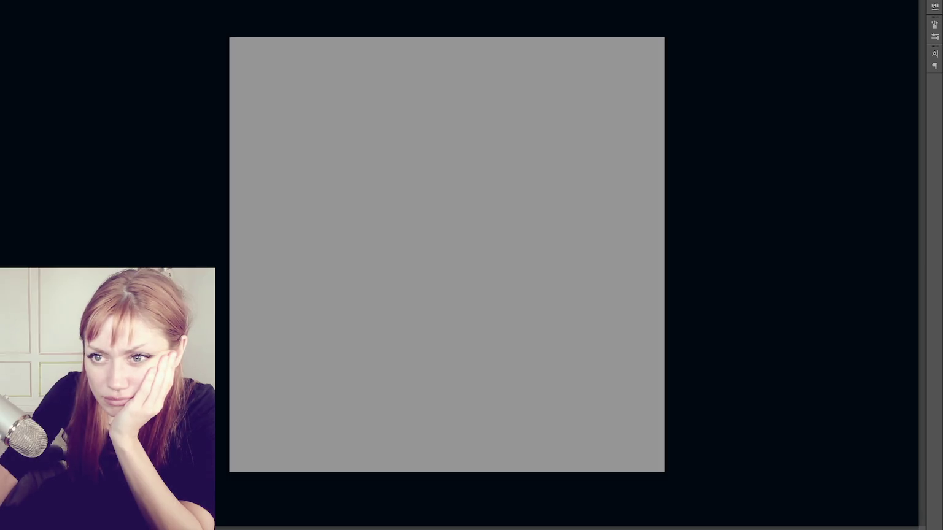
key(Delete)
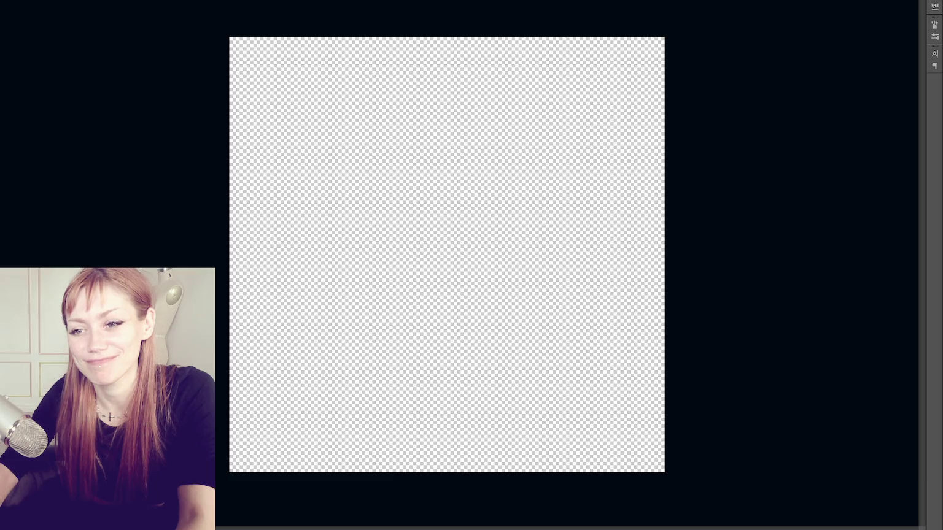
drag(212, 212, 152, 207)
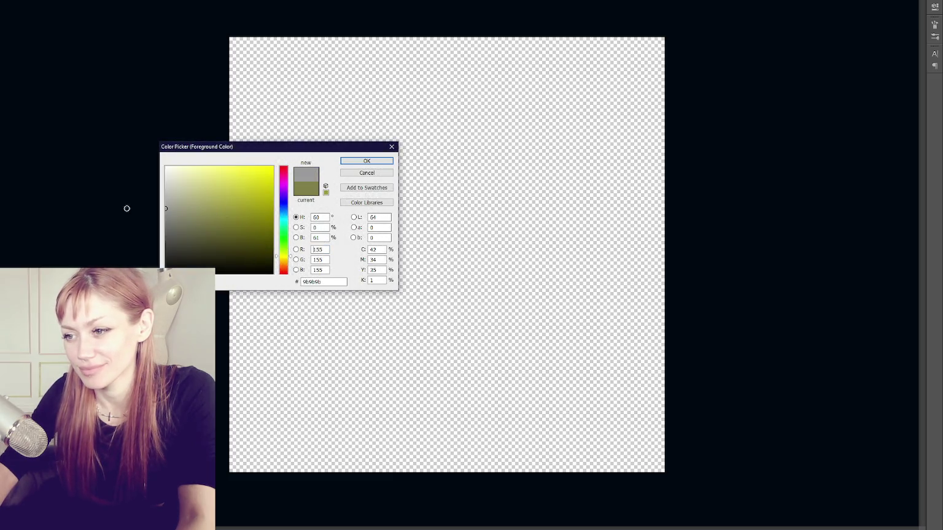
double_click(320, 218)
text(0)
double_click(318, 238)
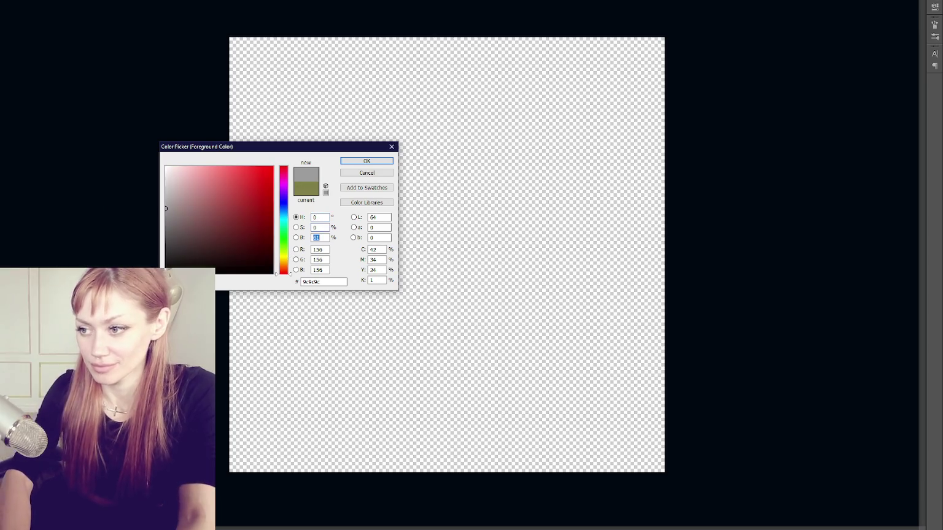
text(5)
key(Return)
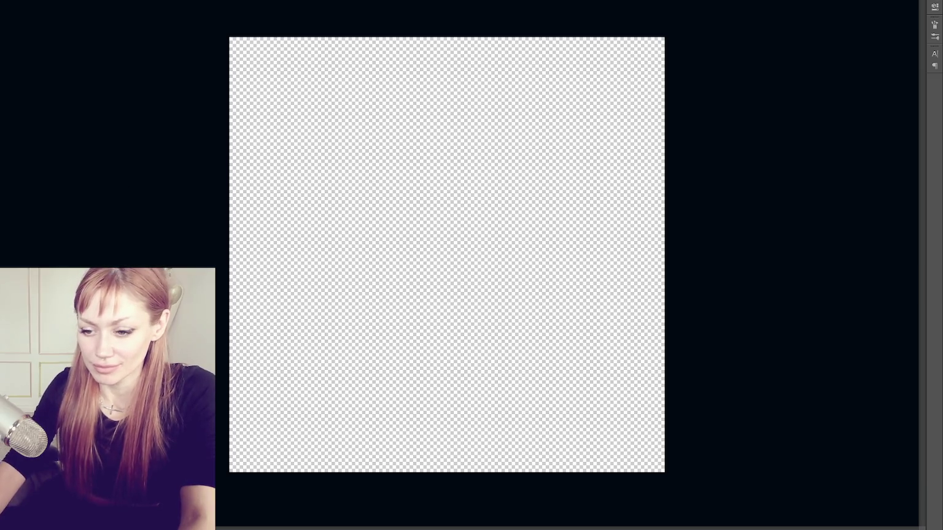
Step: Fill the canvas with grey, toggling between the lighter and mid-grey fills to compare them
key(alt+BackSpace)
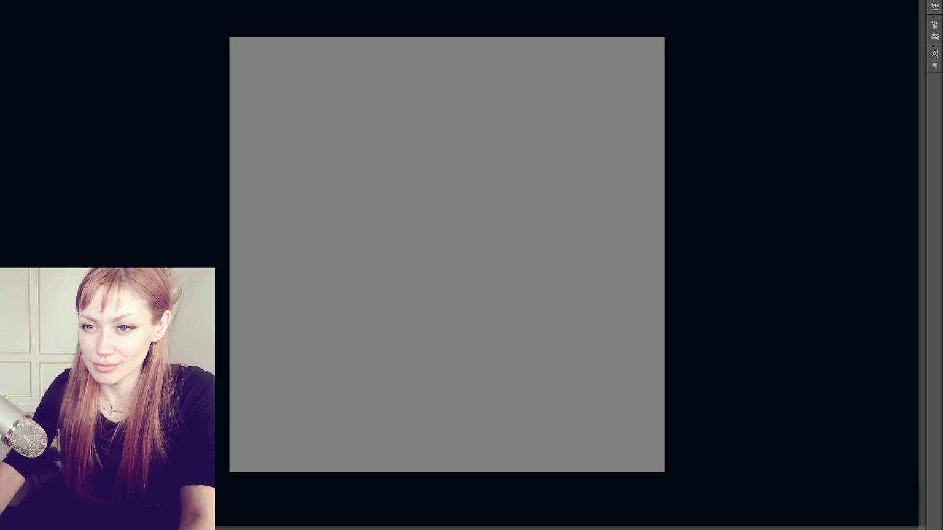
key(ctrl+BackSpace)
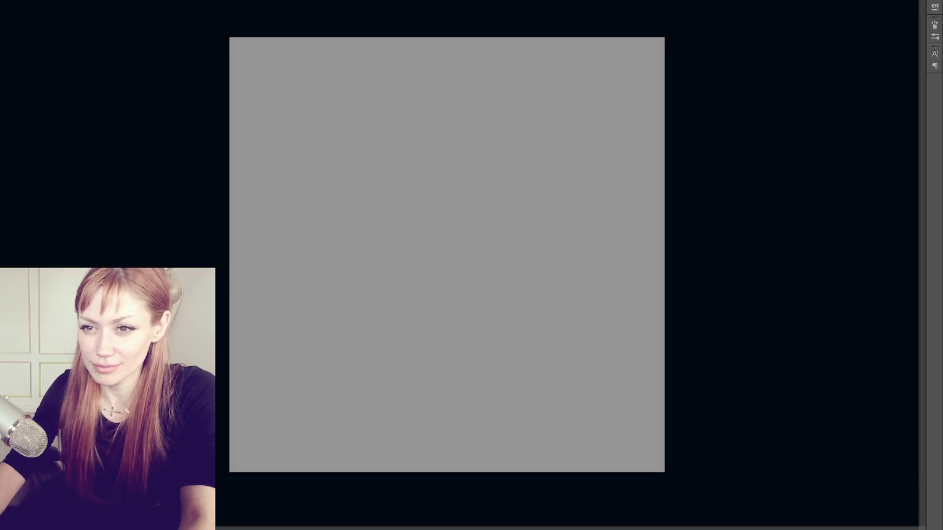
key(alt+BackSpace)
key(ctrl+BackSpace)
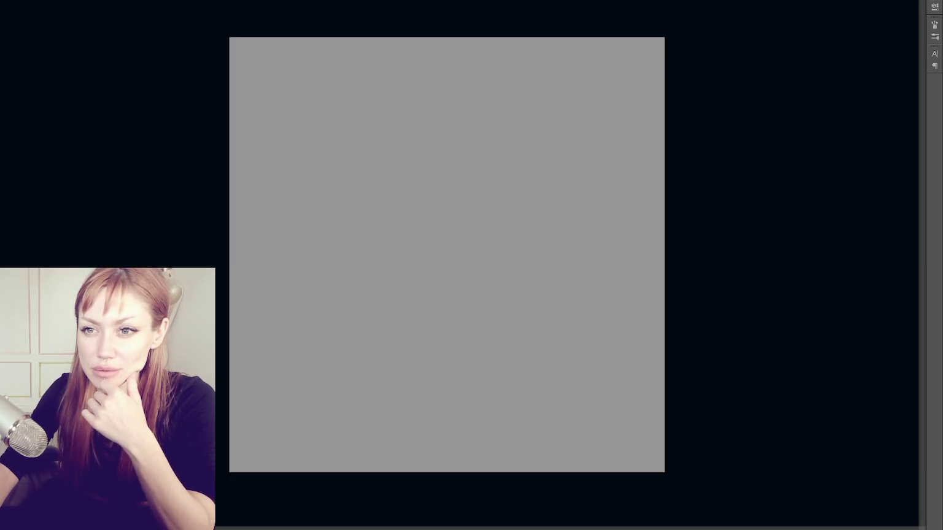
key(ctrl+z)
key(ctrl+shift+z)
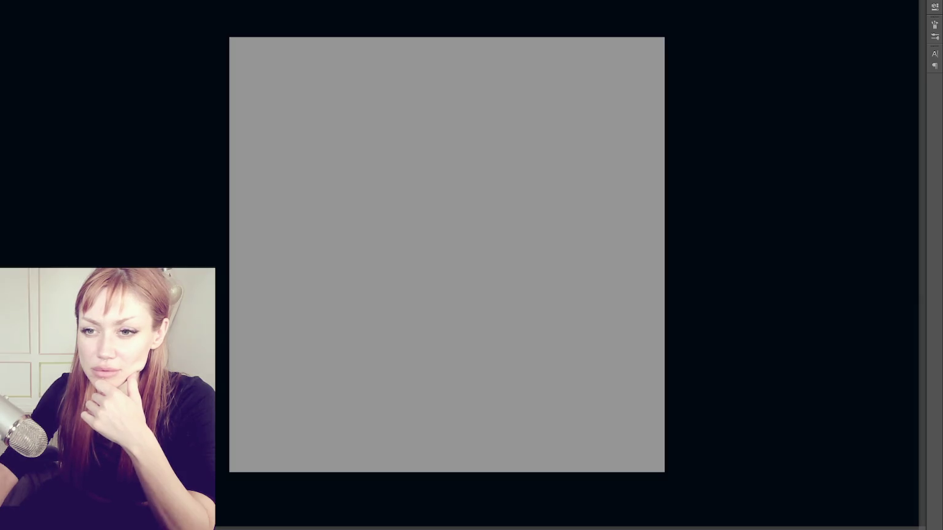
Step: Undo the grey fill, leaving the canvas transparent after a brief refill attempt
key(ctrl+z)
key(ctrl+t)
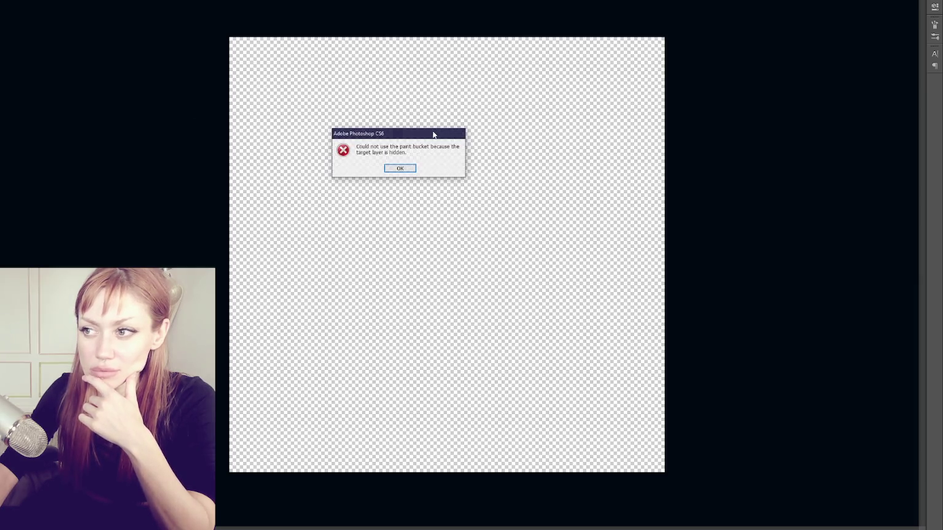
key(Return)
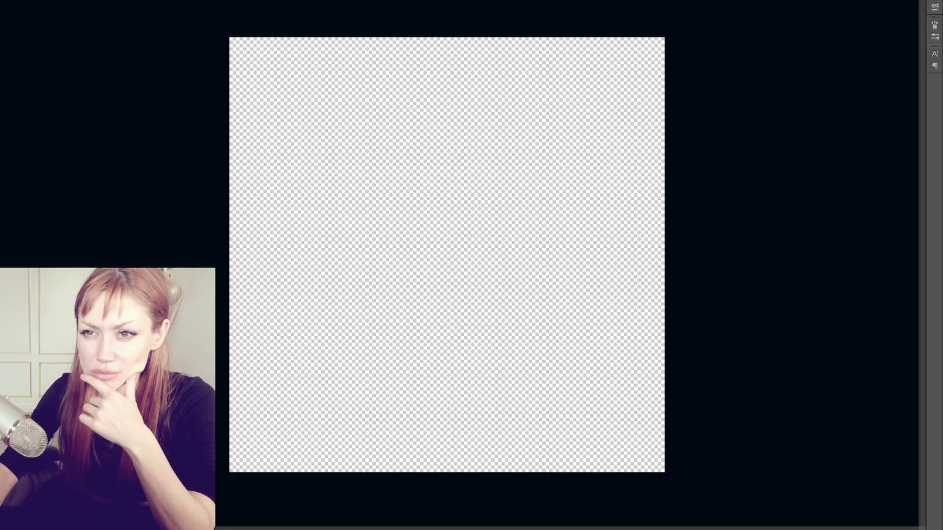
key(ctrl+shift+z)
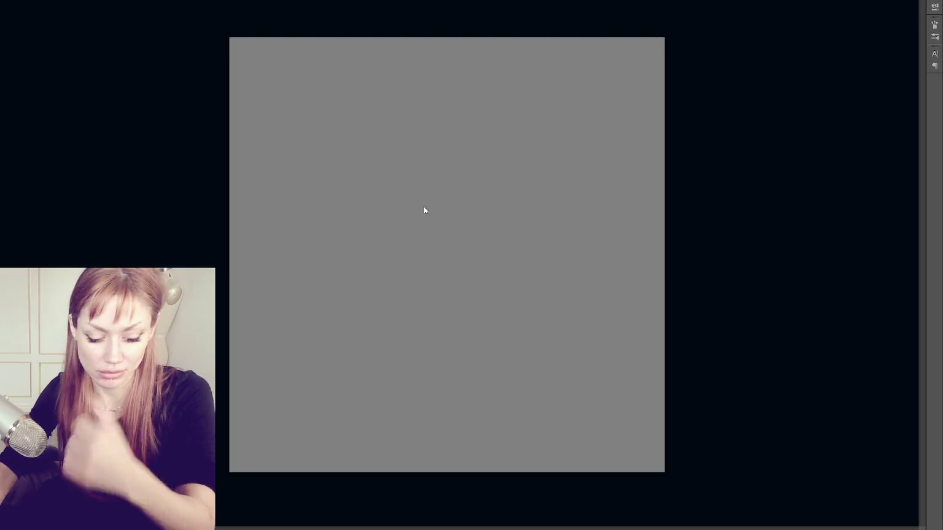
key(ctrl+z)
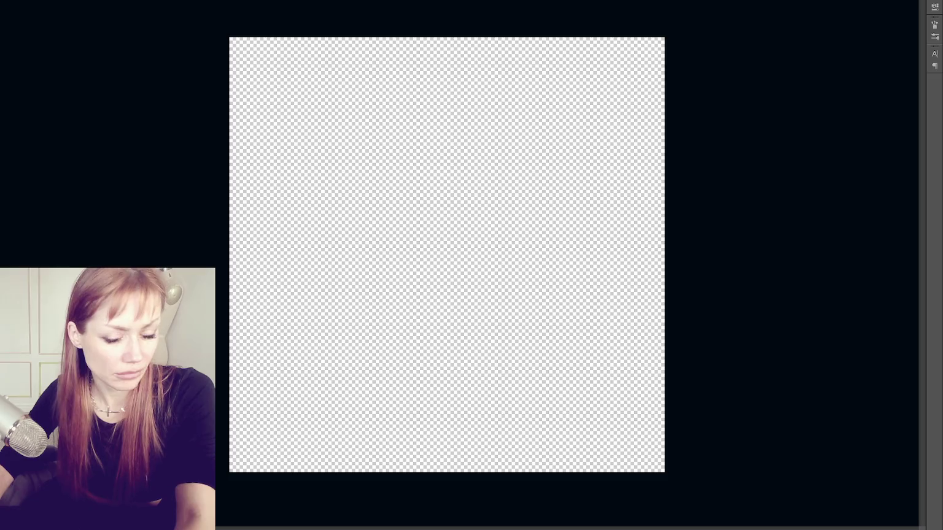
Step: Select the entire canvas and look over the Image > Mode options without changing them
key(ctrl+a)
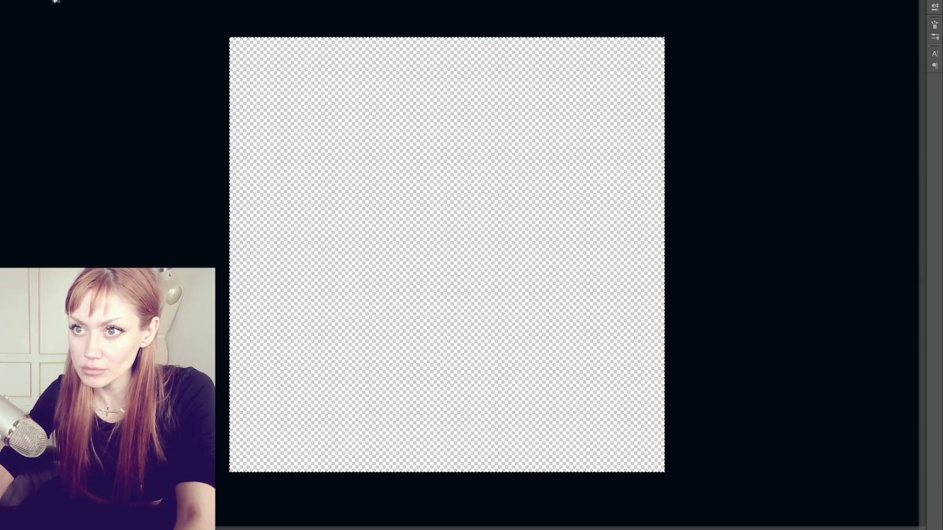
mouse_move(2, 92)
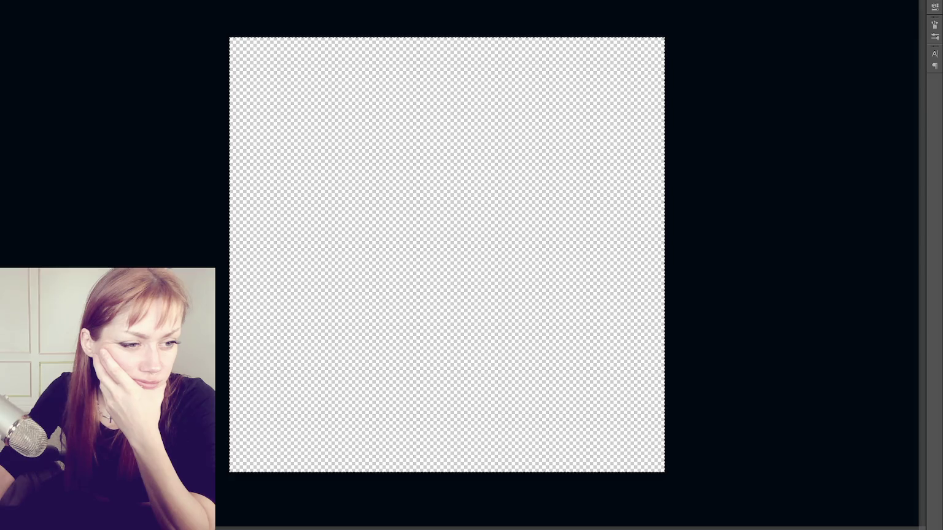
key(alt+i)
key(m)
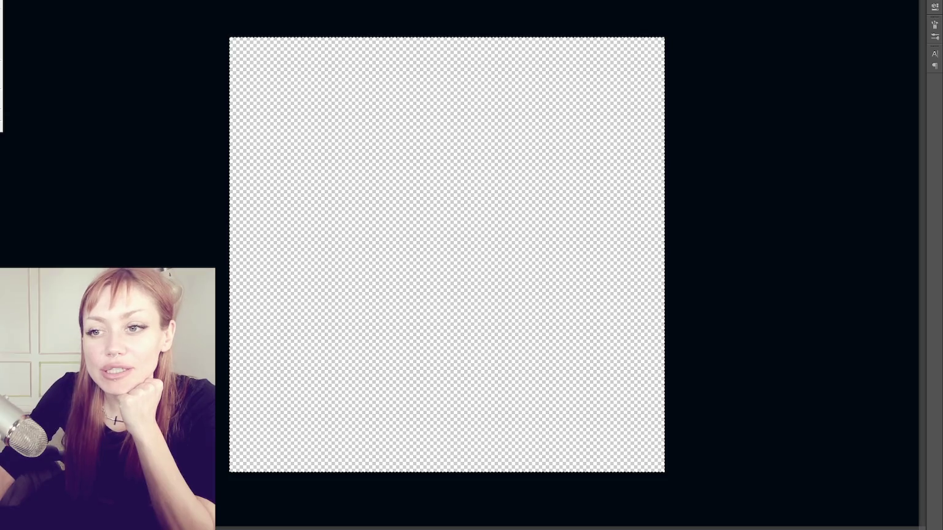
key(Escape)
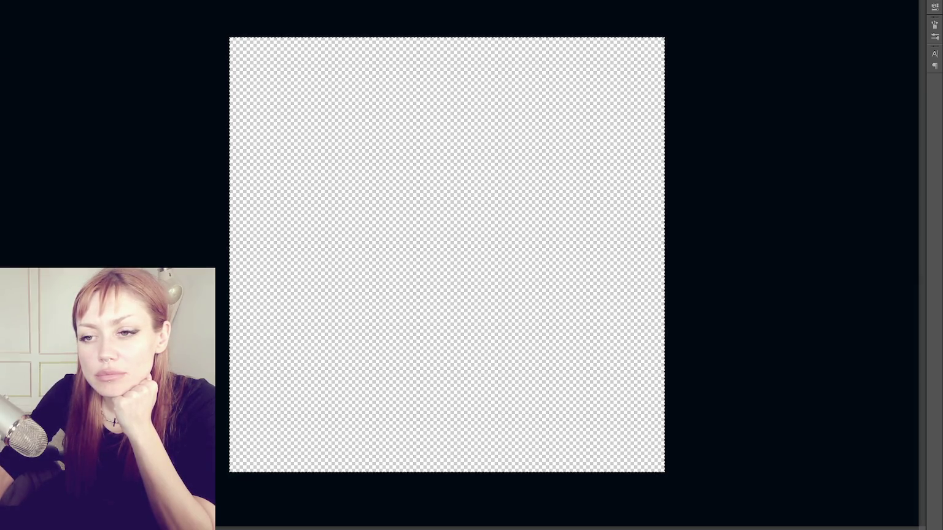
Step: Fill the selected canvas with mid-grey, deselect, cancel Blending Options, then try a lighter grey
key(alt+BackSpace)
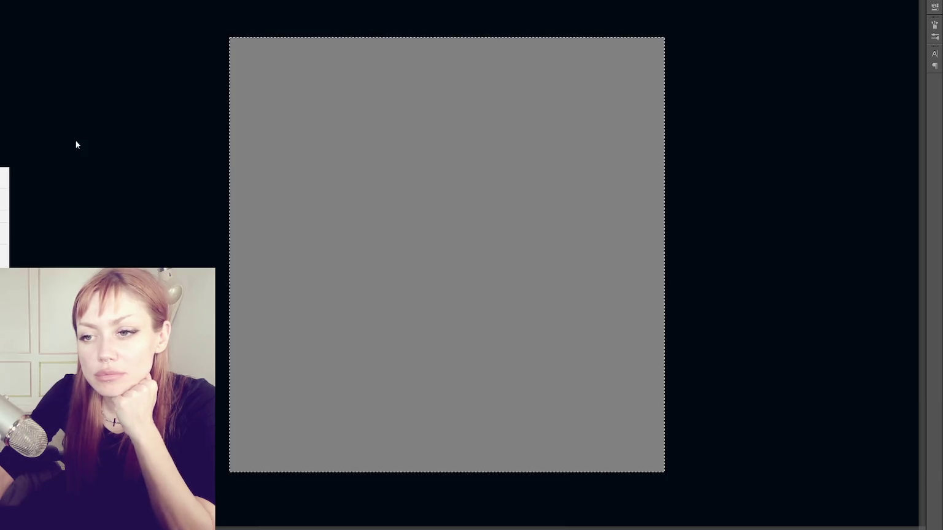
key(ctrl+d)
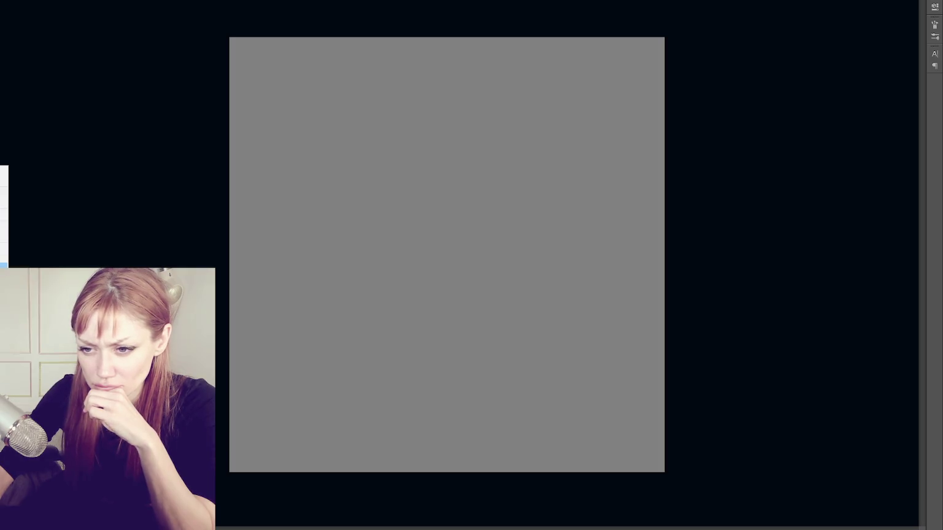
double_click(3, 172)
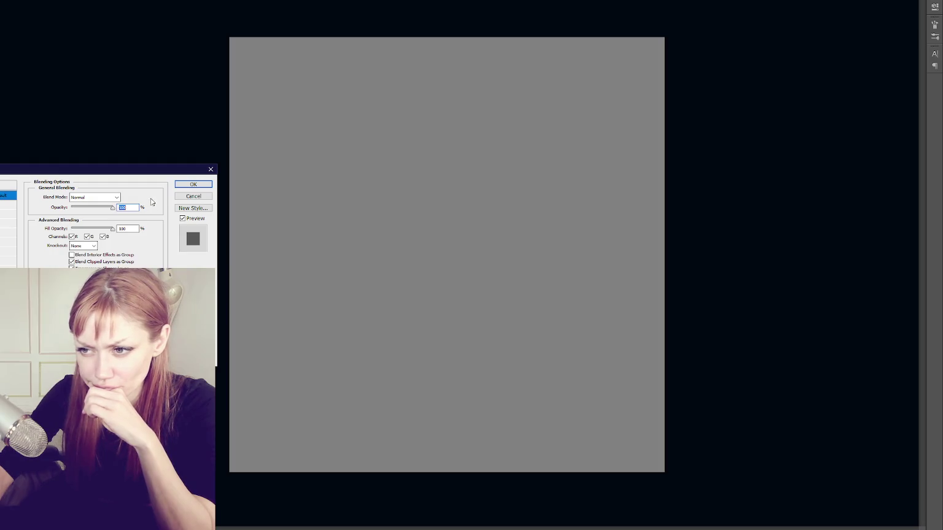
click(193, 197)
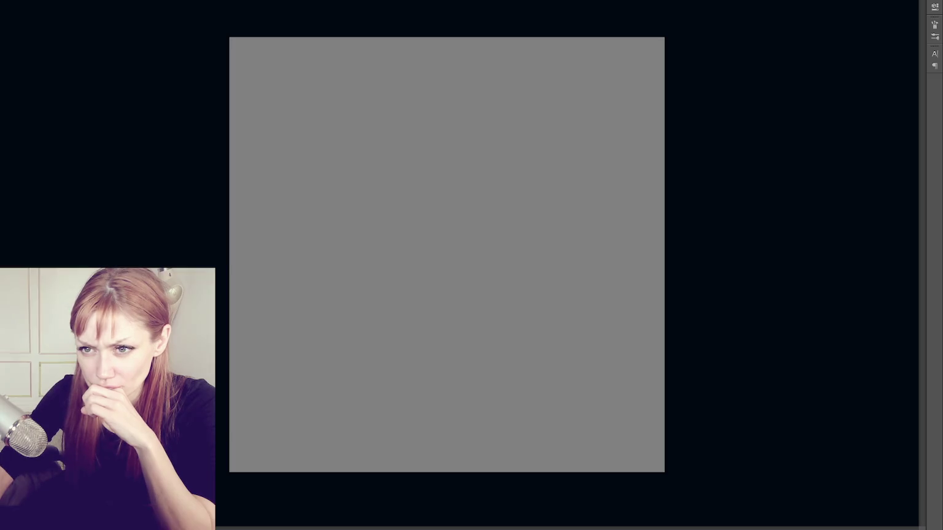
key(8)
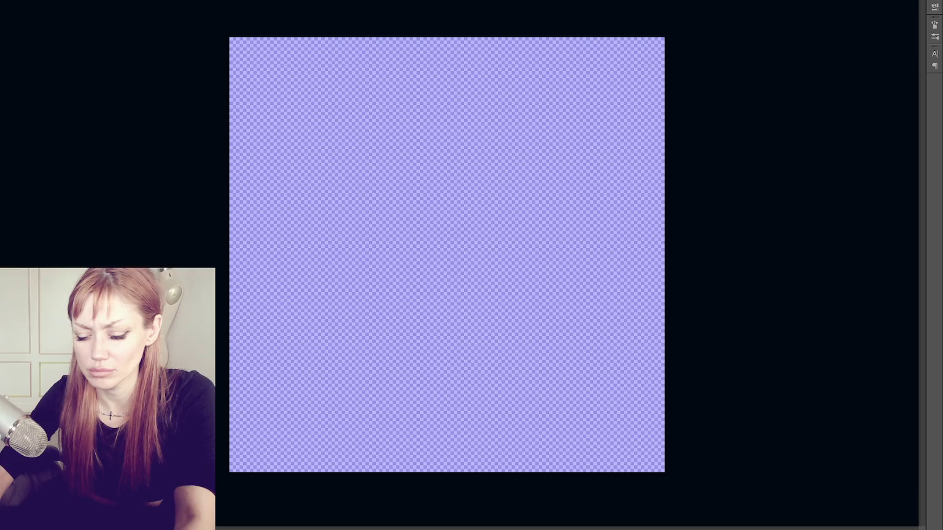
Step: Move and enlarge the Channels panel, then try Hue/Saturation lightness and hue +24 changes and cancel
mouse_move(484, 55)
mouse_down()
mouse_move(722, 29)
mouse_move(754, 17)
mouse_up()
drag(821, 64, 921, 216)
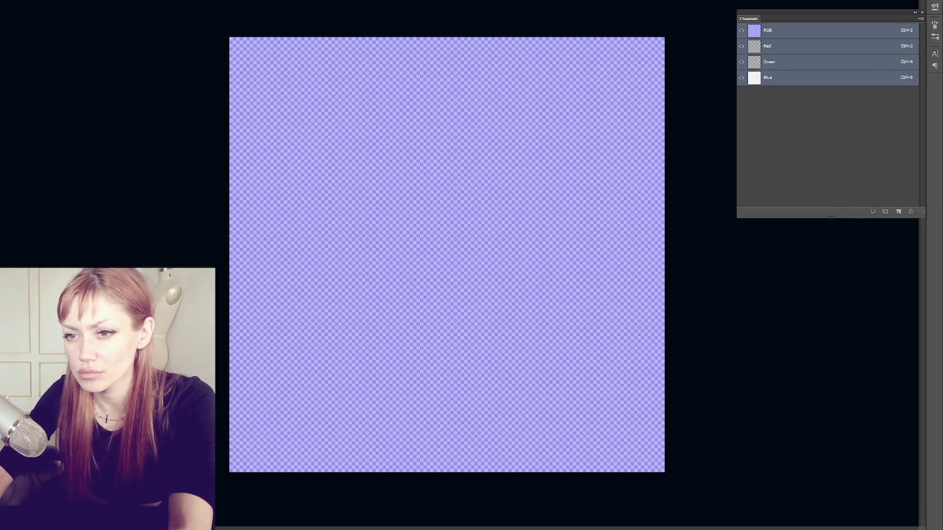
key(ctrl+u)
drag(11, 226, 0, 226)
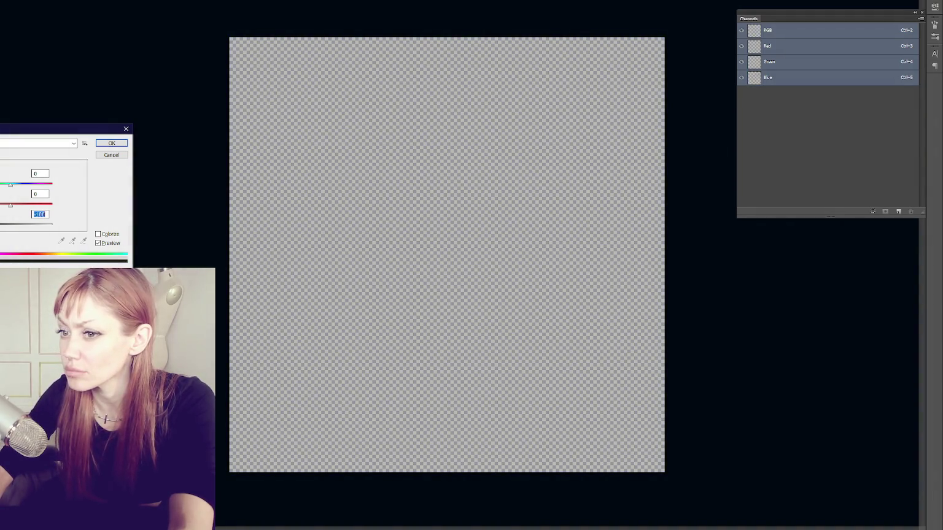
text(100)
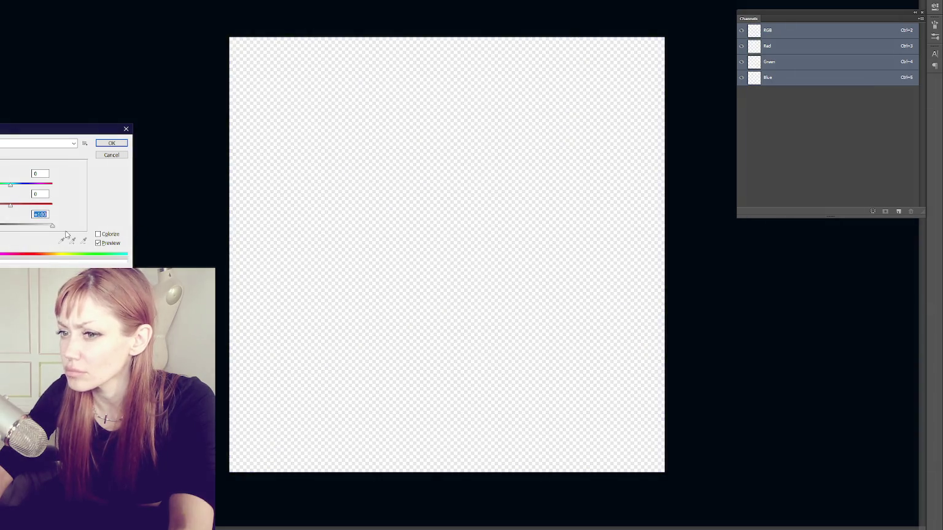
drag(53, 225, 15, 237)
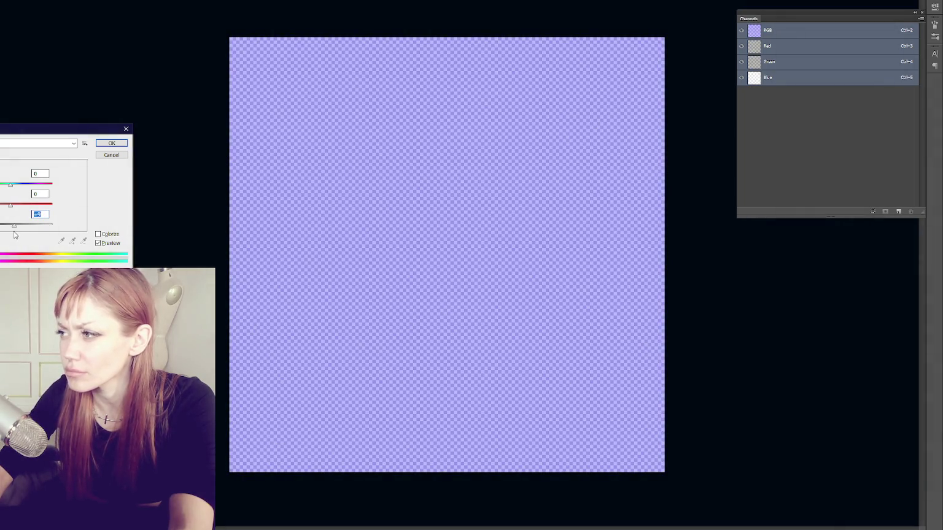
mouse_move(10, 184)
mouse_down()
mouse_move(37, 185)
mouse_move(12, 185)
mouse_move(23, 206)
mouse_move(54, 198)
mouse_move(0, 204)
mouse_move(41, 205)
mouse_up()
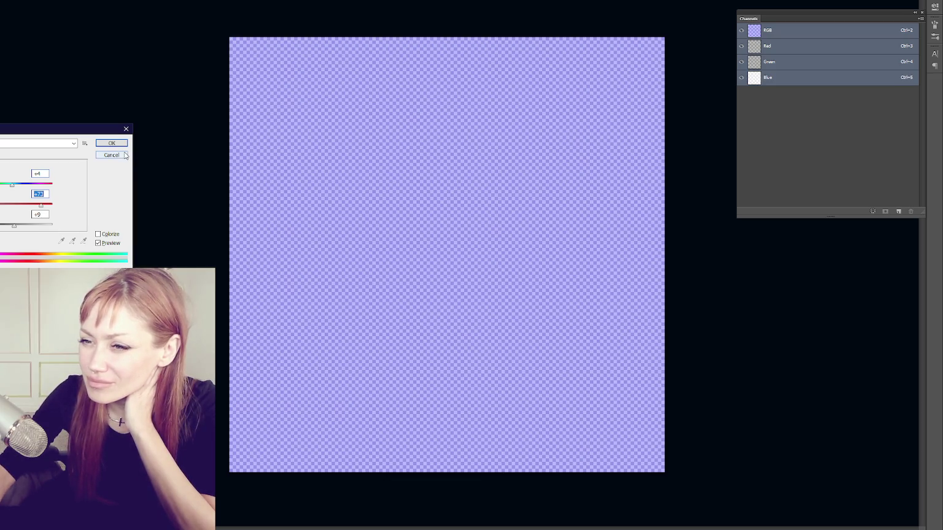
click(124, 155)
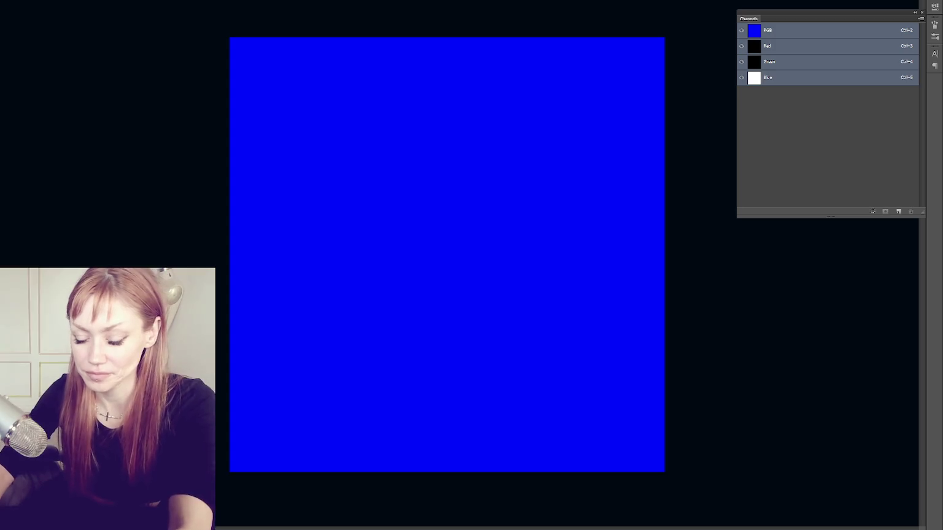
Step: Try raising Hue/Saturation saturation to +82 on the blue fill, then cancel it
key(ctrl+u)
mouse_move(34, 205)
mouse_down()
mouse_move(55, 207)
mouse_move(0, 207)
mouse_move(10, 206)
mouse_move(1, 228)
mouse_move(36, 224)
mouse_move(0, 225)
mouse_move(0, 213)
mouse_up()
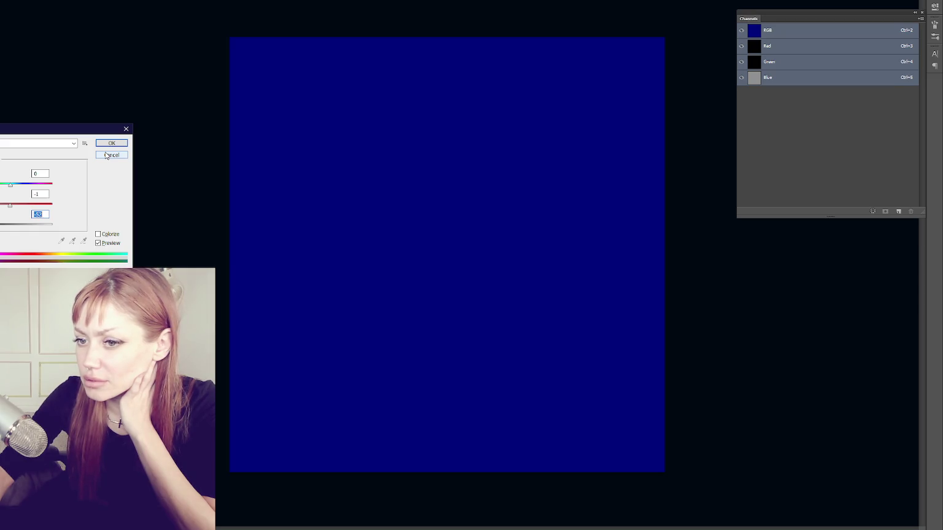
click(105, 155)
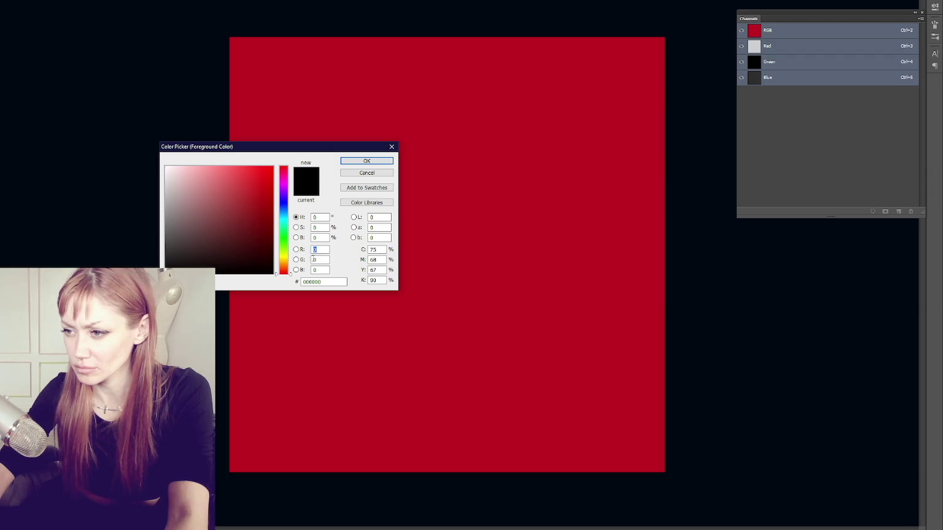
Step: Set the foreground colour to pure green, hex 00ff00
click(291, 240)
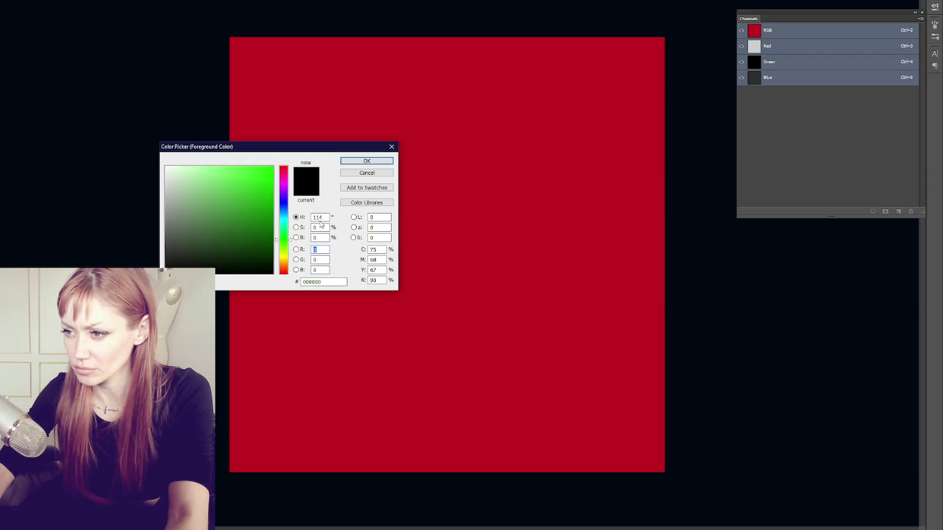
drag(267, 187, 305, 153)
click(323, 282)
text(00ff00)
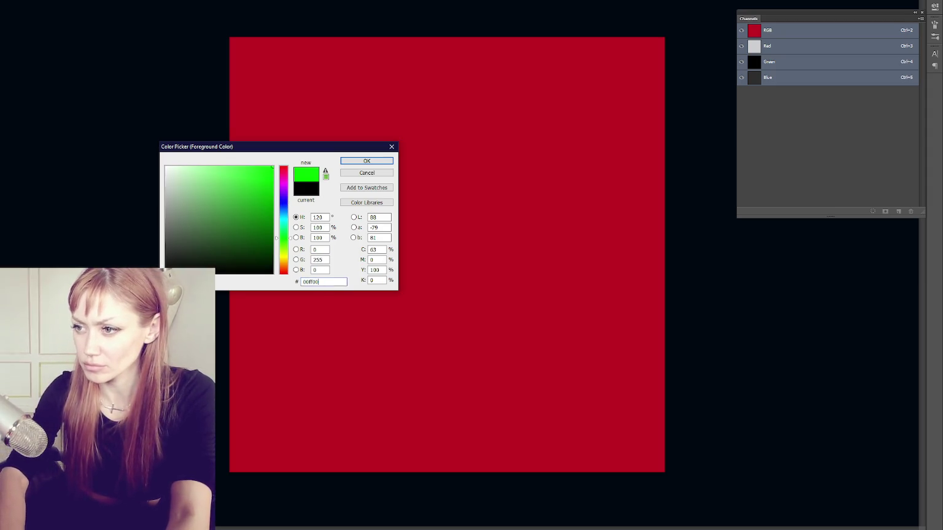
click(384, 163)
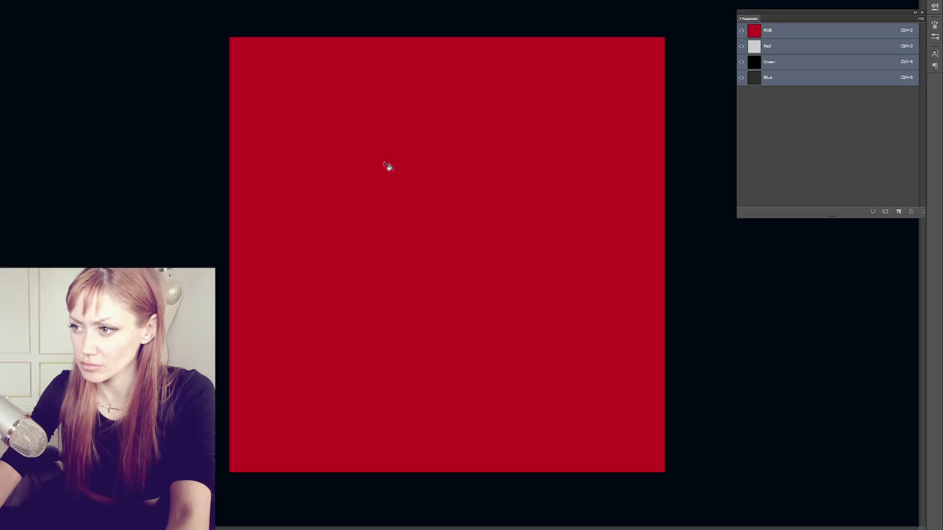
Step: Fill the canvas with the green, then select all, deselect and delete the fill
click(387, 167)
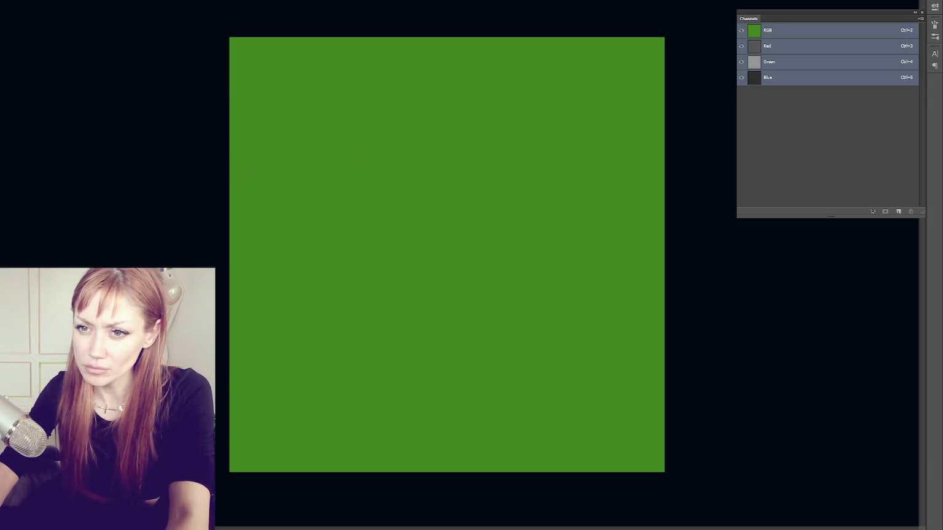
key(ctrl+a)
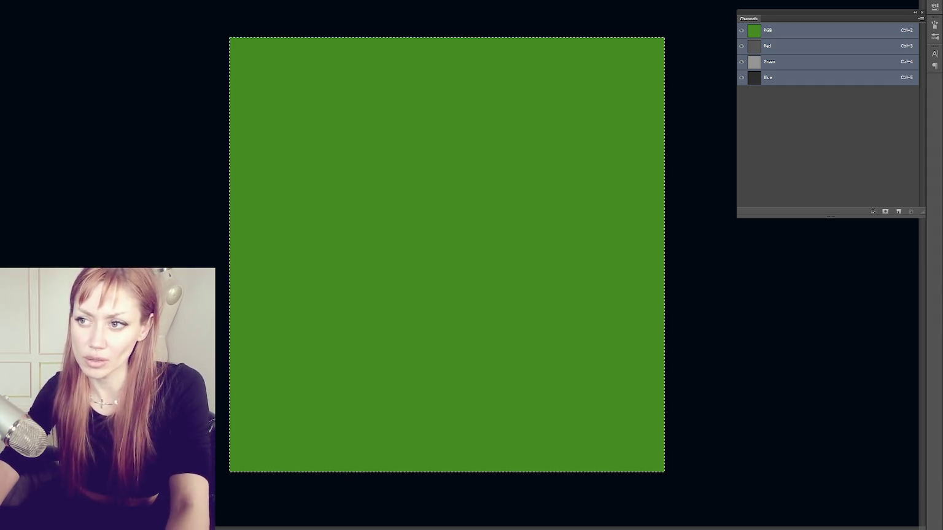
key(ctrl+d)
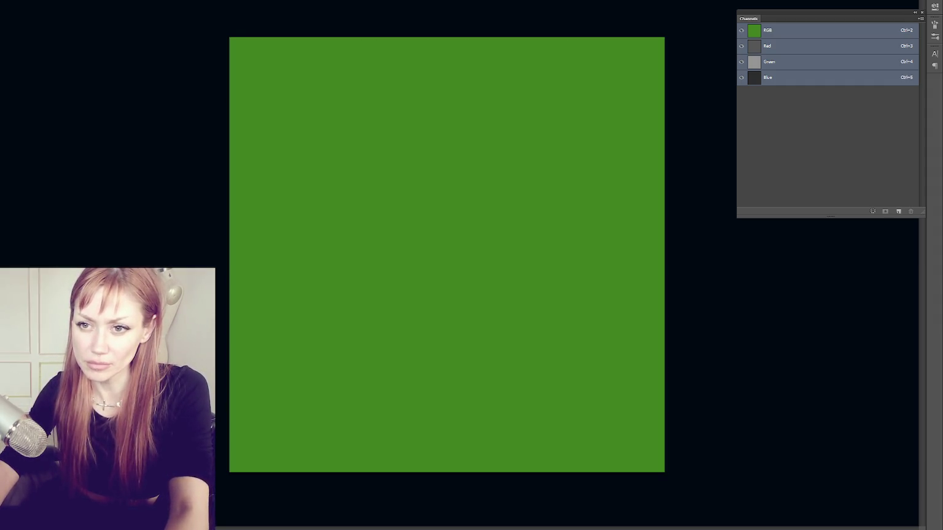
key(Delete)
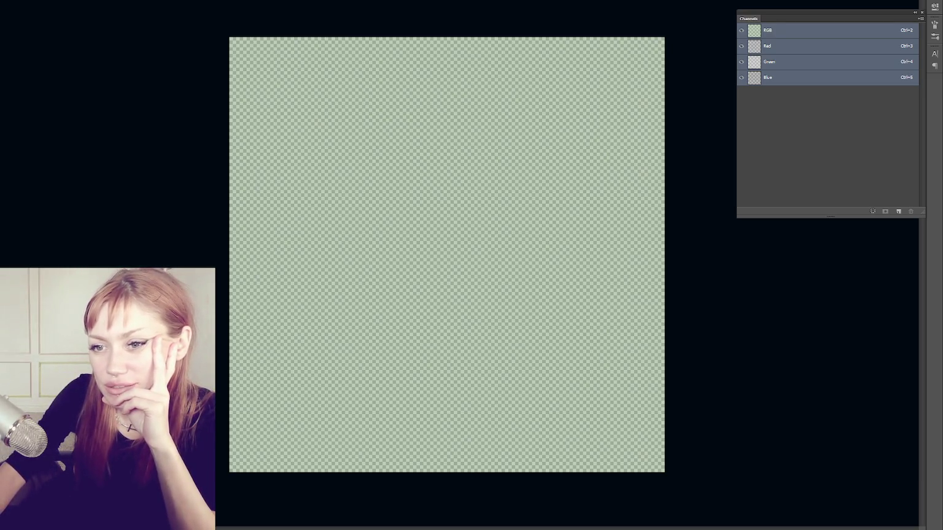
Step: Clear the leftover green tint, delete the saved Alpha 1 channel and create a new alpha channel
key(Delete)
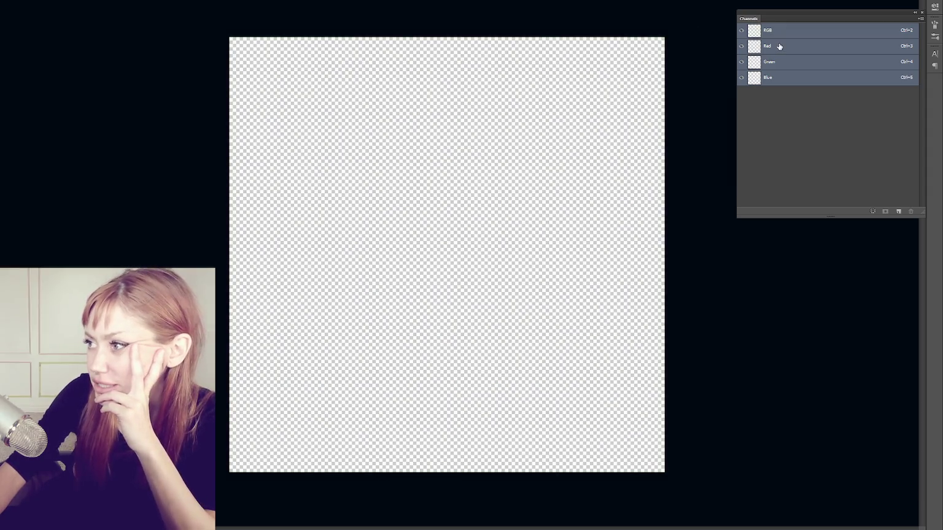
click(885, 212)
right_click(839, 93)
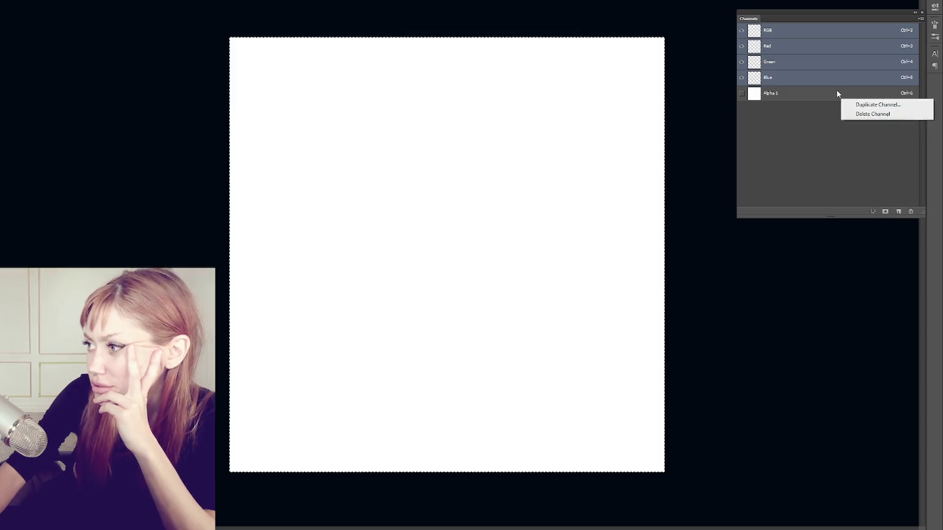
click(868, 105)
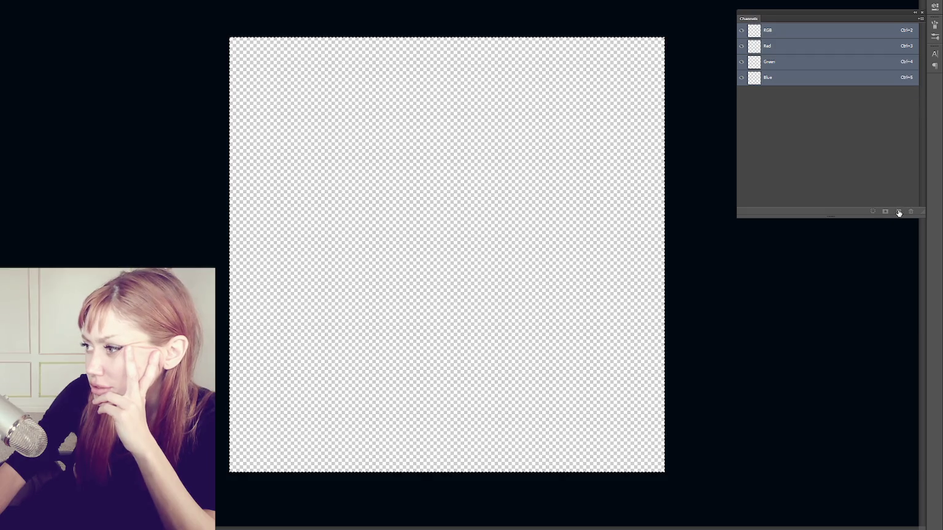
click(899, 211)
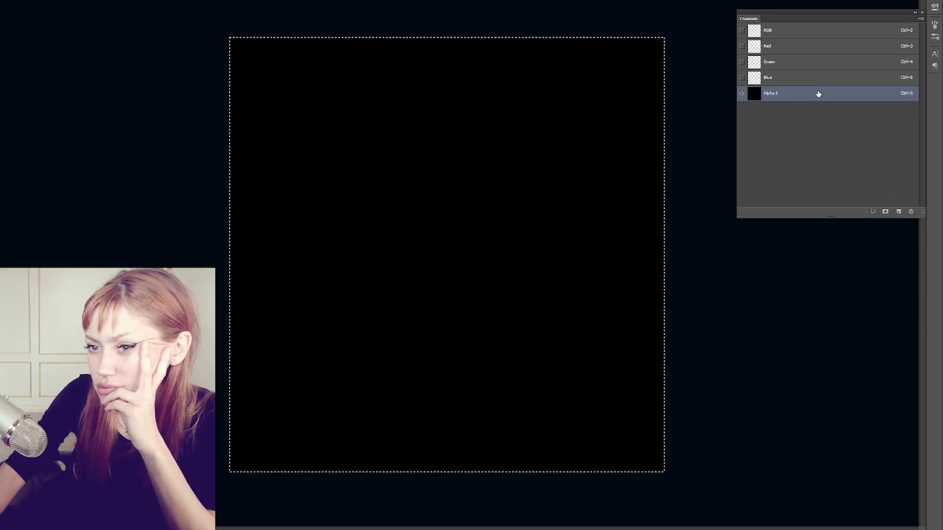
Step: Set the foreground to grey with 50% brightness and fill the Alpha 1 channel
drag(166, 221, 131, 226)
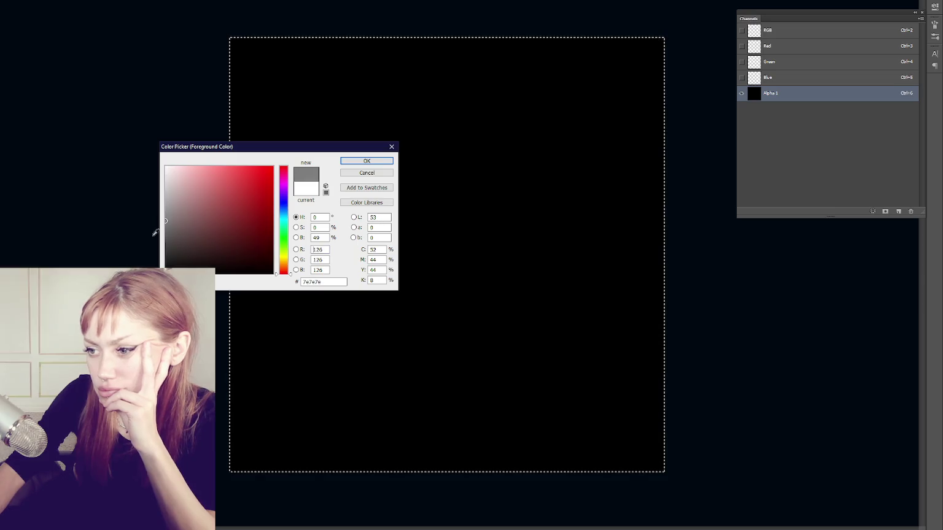
double_click(319, 239)
text(60)
key(BackSpace)
key(BackSpace)
text(50)
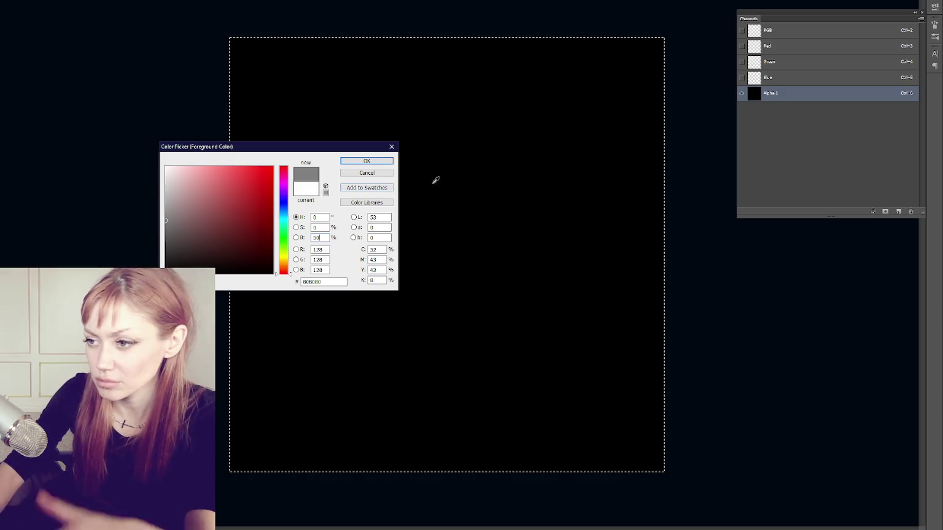
click(367, 161)
key(alt+BackSpace)
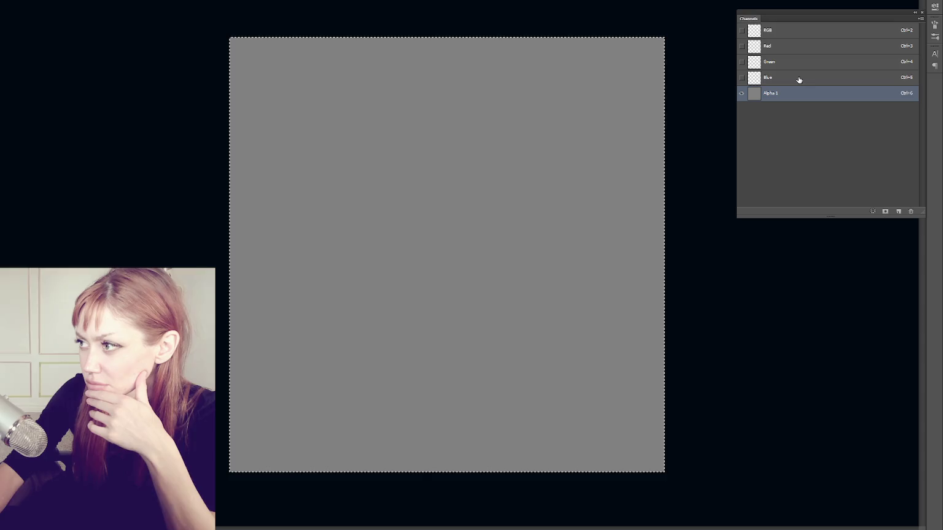
Step: Reselect Alpha 1 and drag it to the trash to delete the channel
right_click(785, 99)
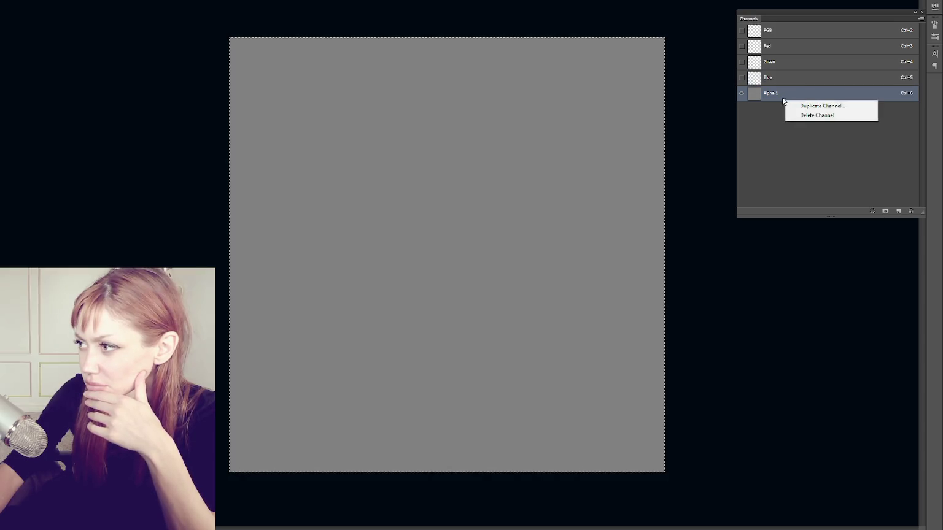
click(767, 78)
click(782, 97)
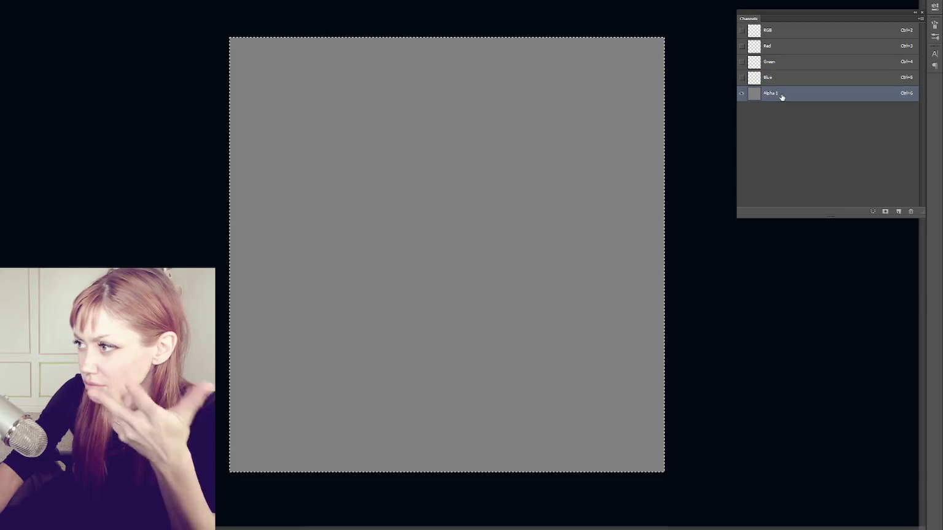
key(alt+BackSpace)
drag(827, 96, 911, 212)
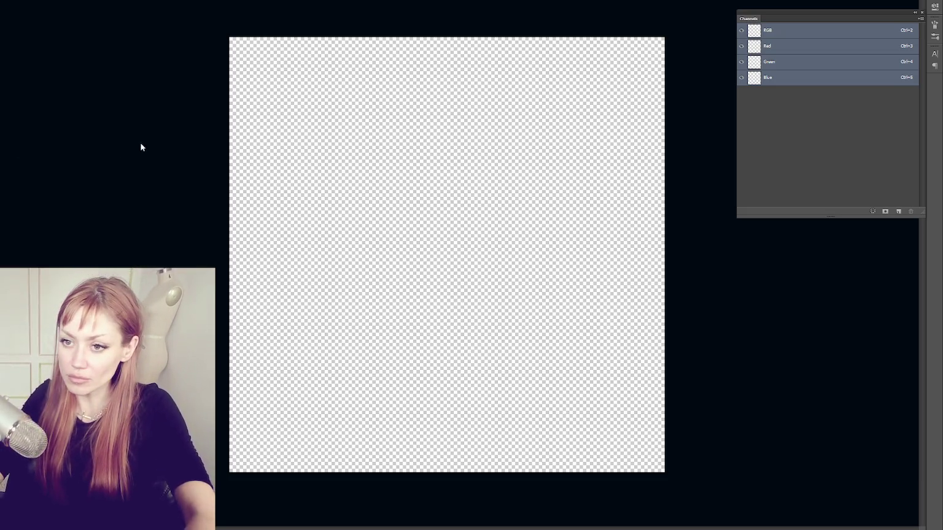
Step: Move the Channels panel left and try filling the Red channel, dismissing the hidden-layer errors
mouse_move(800, 14)
mouse_down()
mouse_move(484, 43)
mouse_move(38, 111)
mouse_up()
click(25, 144)
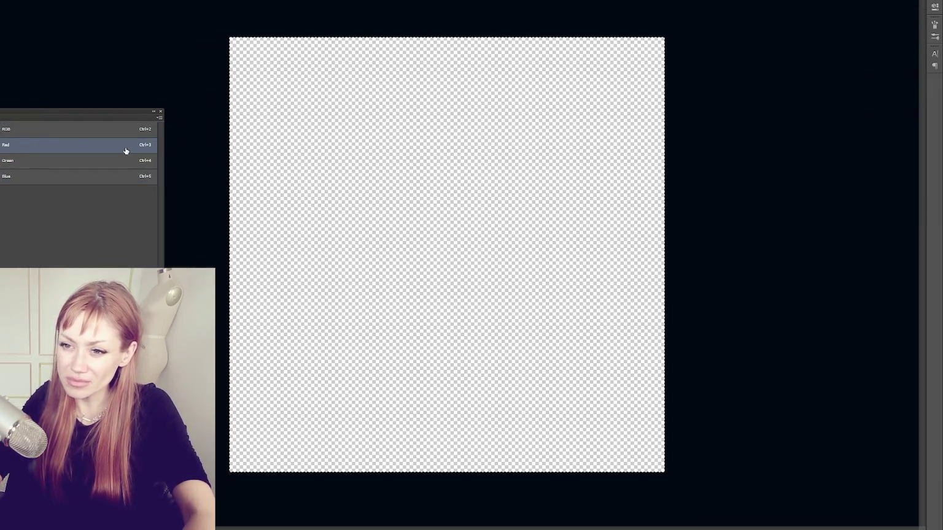
key(alt+BackSpace)
key(Return)
key(alt+BackSpace)
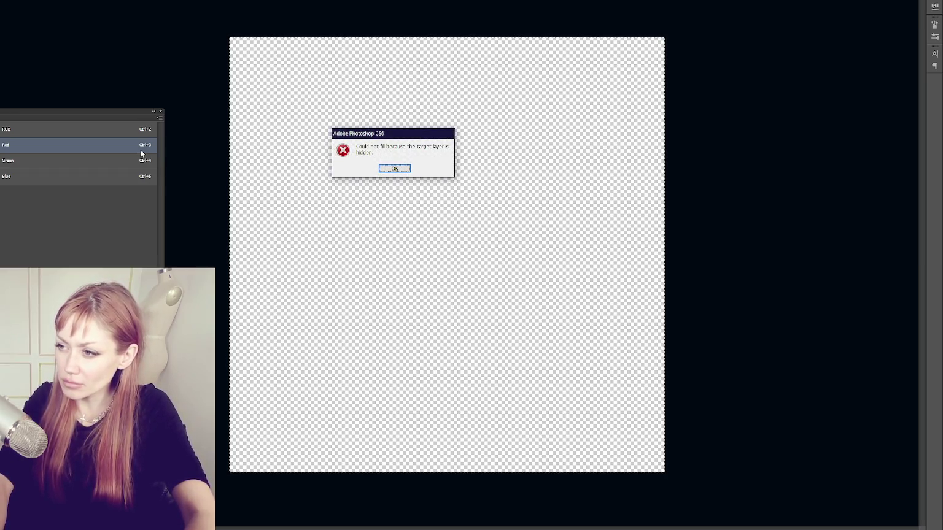
key(Return)
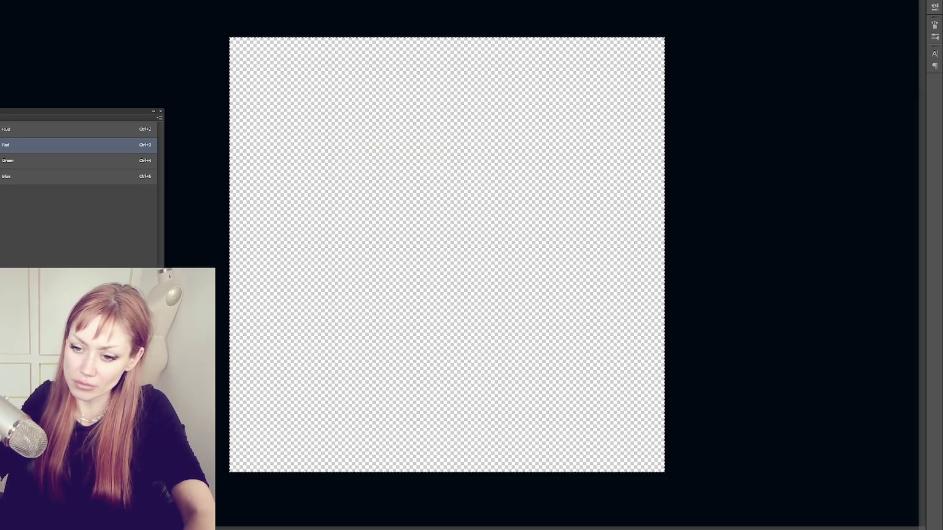
key(ctrl+2)
Step: Reselect the Red channel and check the foreground colour and channel options without changes
click(99, 148)
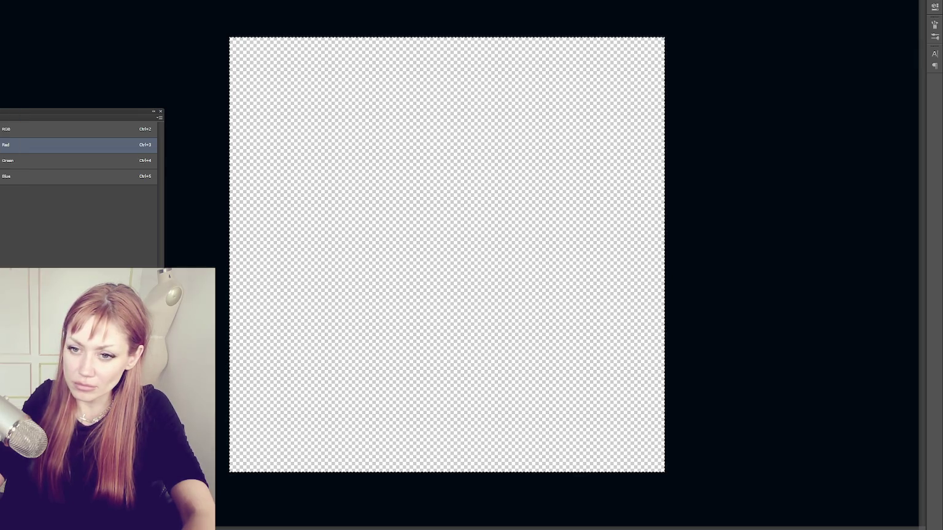
click(321, 238)
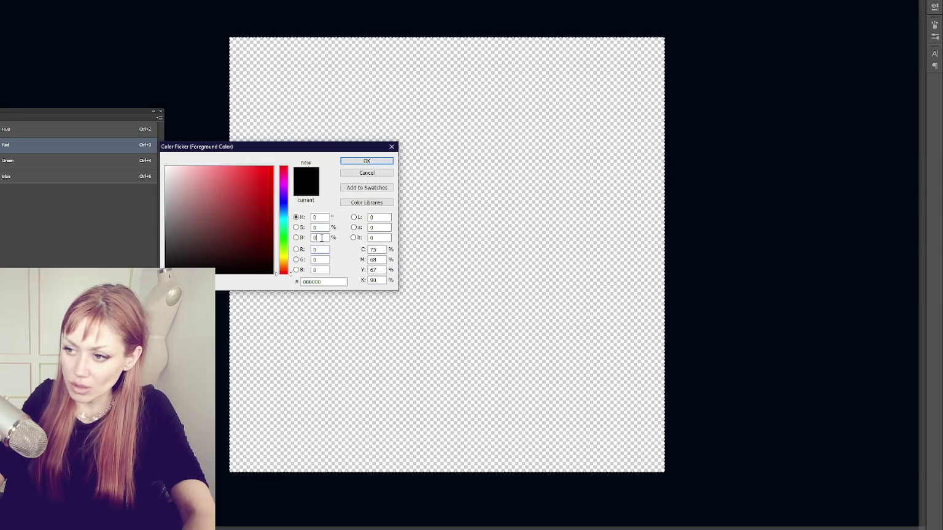
text(50)
key(Return)
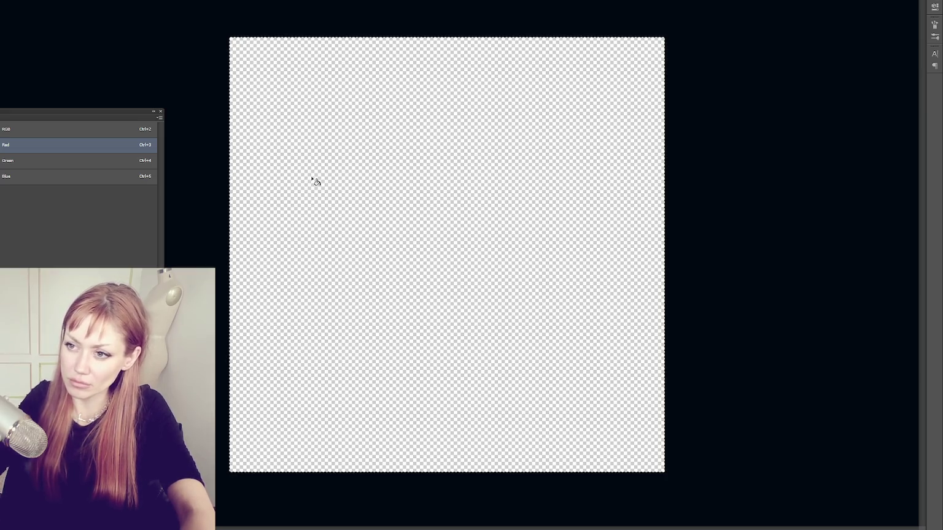
right_click(311, 175)
click(299, 173)
right_click(84, 150)
click(52, 148)
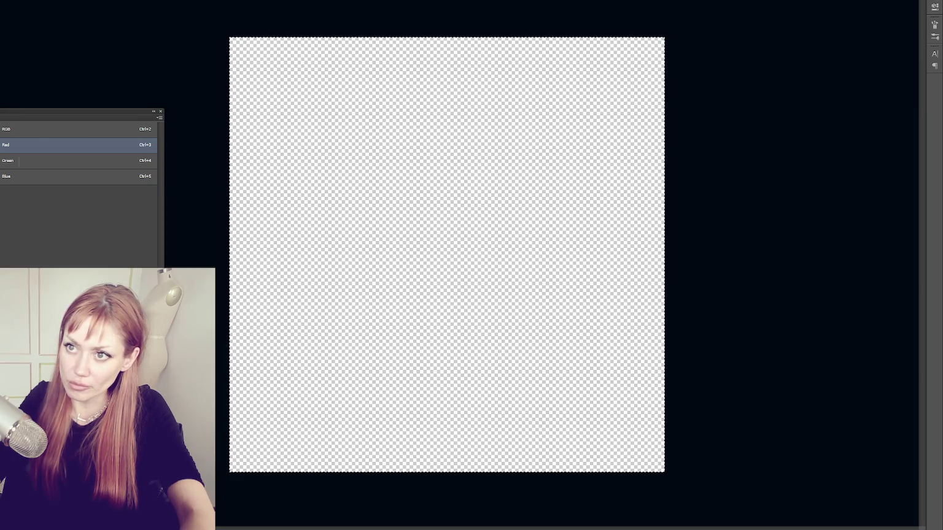
Step: Close the Channels panel and fill the whole canvas with 50% grey
key(alt+w)
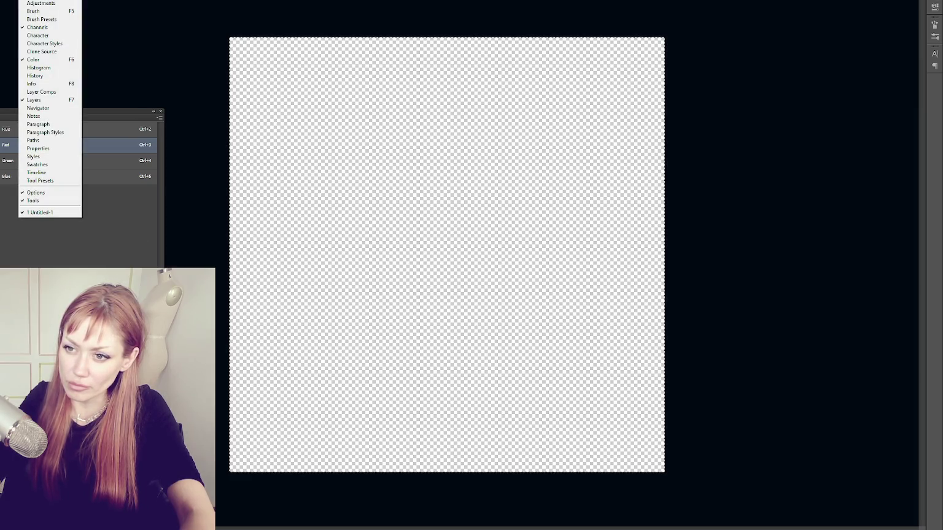
key(Escape)
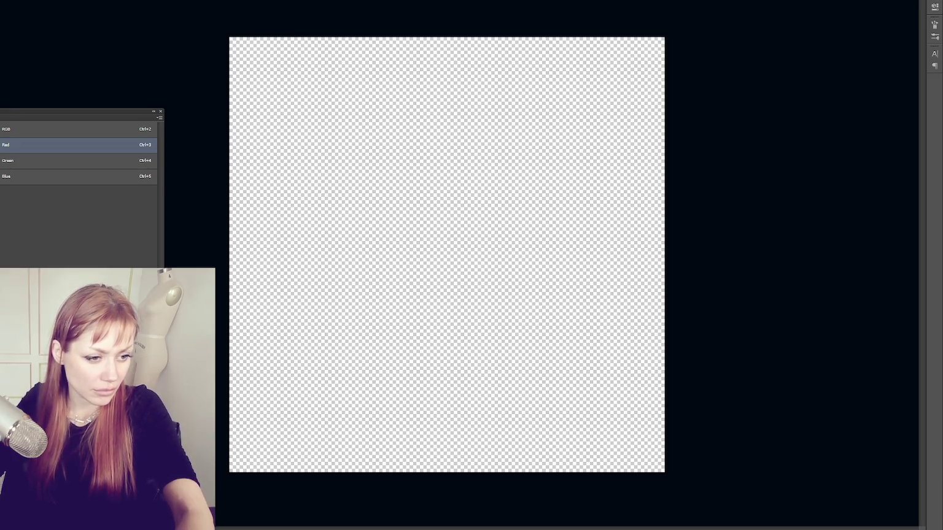
click(159, 112)
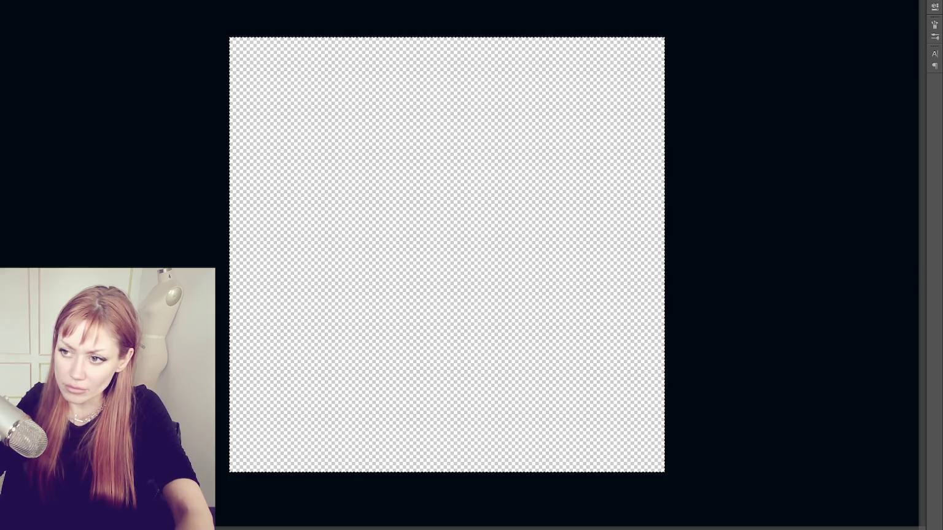
key(alt+BackSpace)
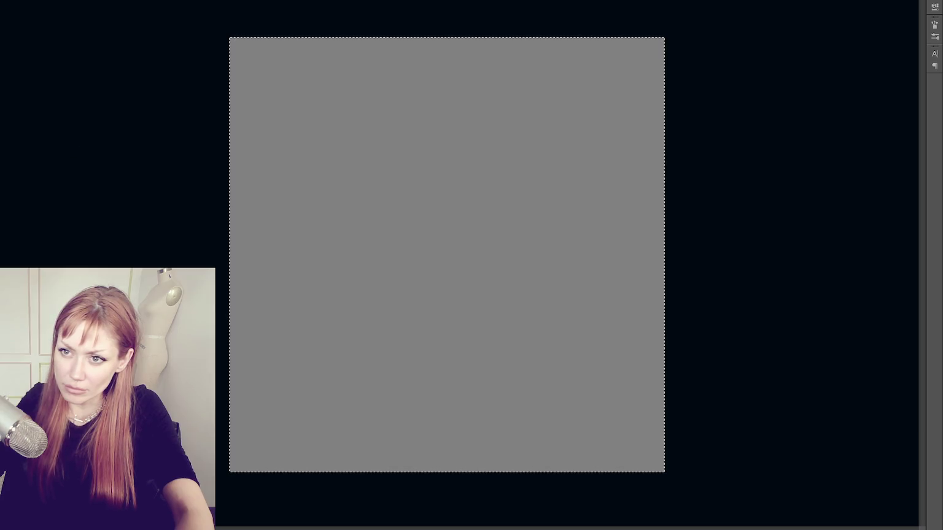
Step: Undo the 50% grey fill so the canvas is transparent again
key(ctrl+z)
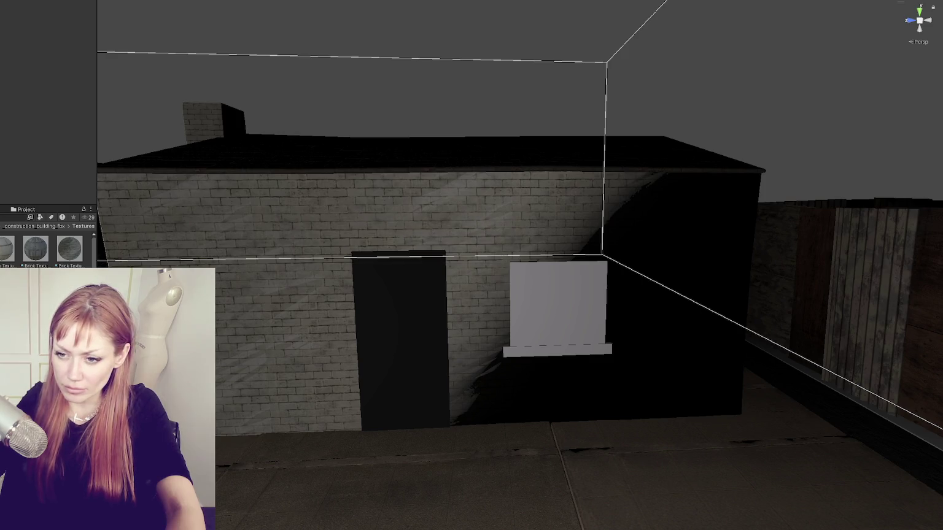
Step: Select the Brick Texture material, scroll to Detail Inputs and view the brick wall front
click(69, 248)
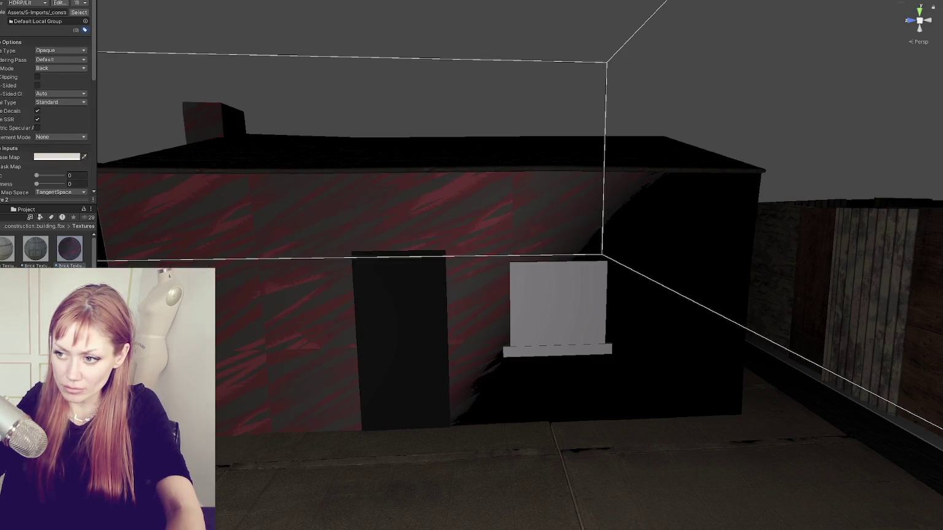
scroll(46, 110, down, 5)
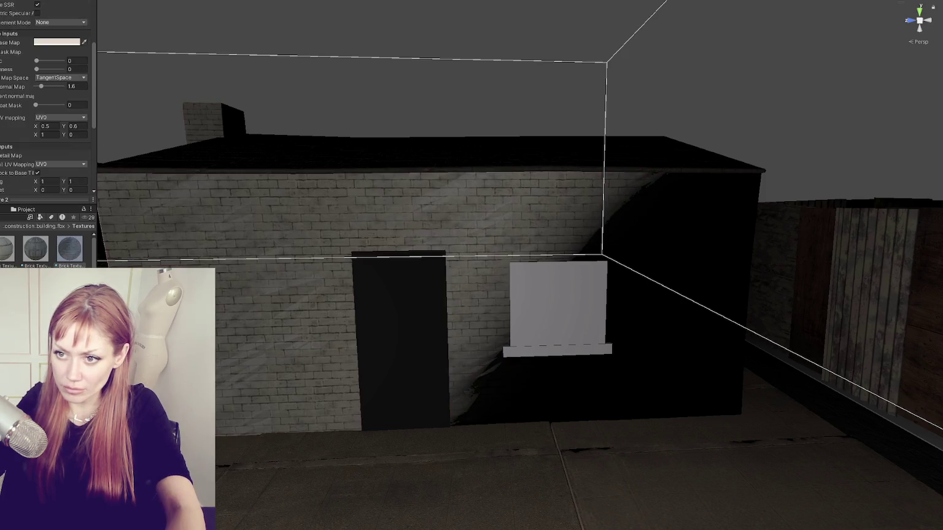
scroll(36, 166, down, 4)
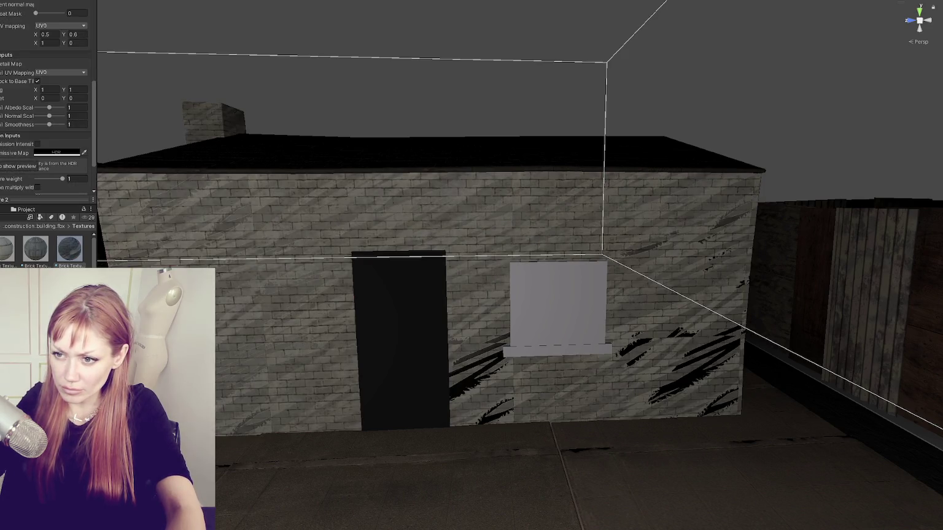
mouse_move(178, 258)
mouse_down()
mouse_move(216, 241)
mouse_move(200, 219)
mouse_move(262, 250)
mouse_move(205, 265)
mouse_move(253, 259)
mouse_move(268, 270)
mouse_move(244, 277)
mouse_move(243, 263)
mouse_up()
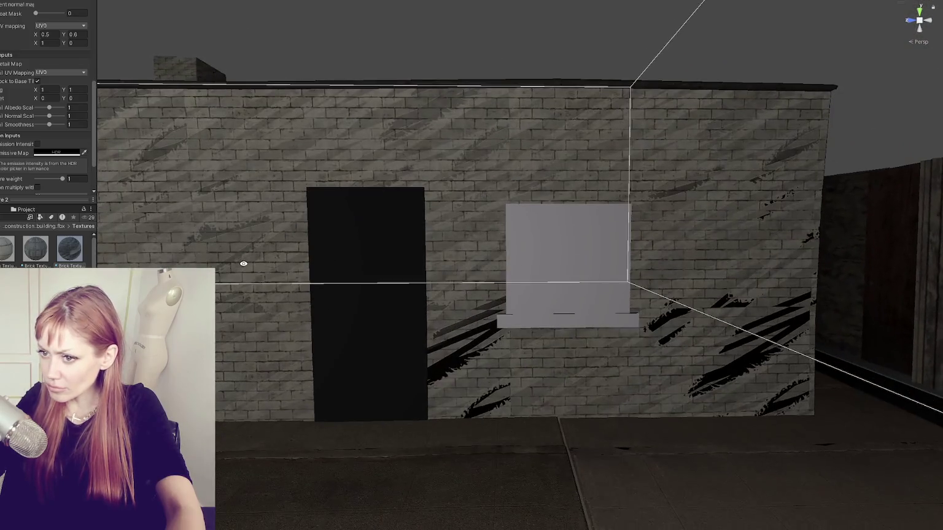
scroll(23, 144, down, 2)
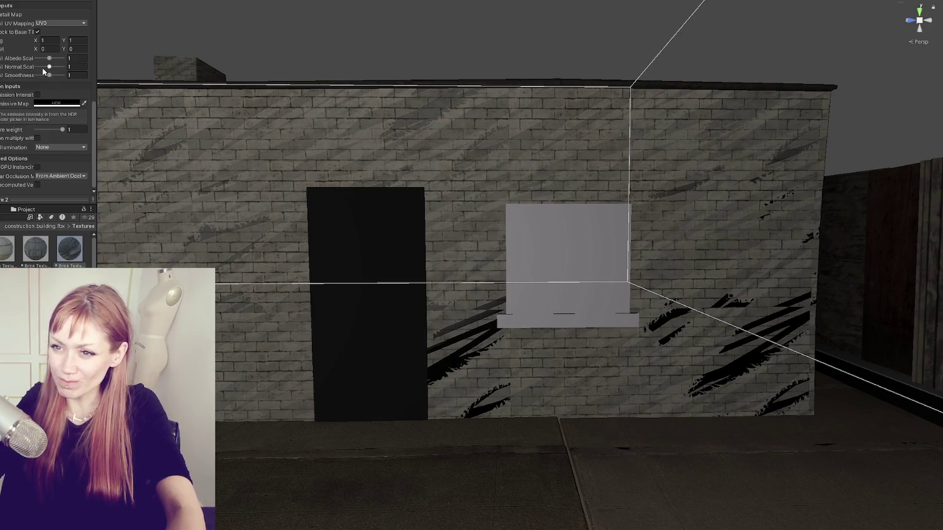
click(48, 67)
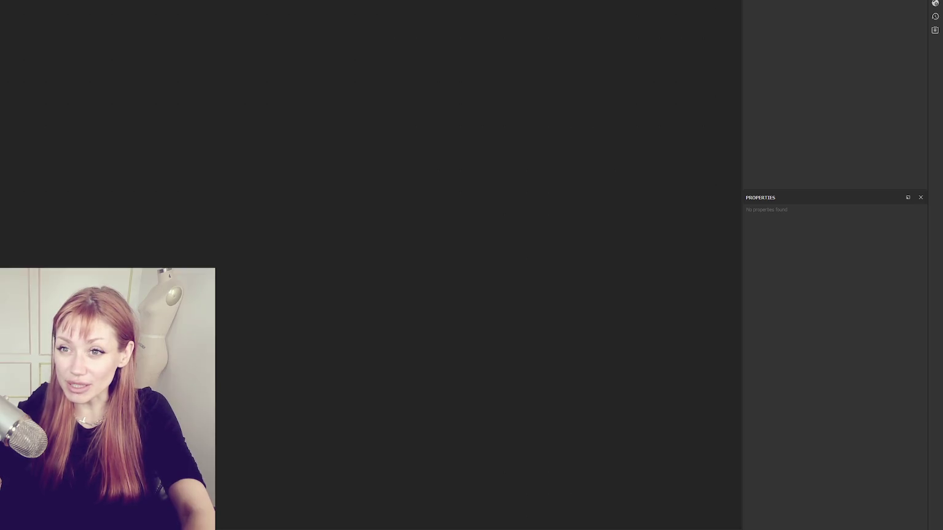
Step: Start a new Substance Painter project, browse for a mesh, then cancel the file browser
key(ctrl+n)
drag(406, 110, 221, 116)
click(310, 148)
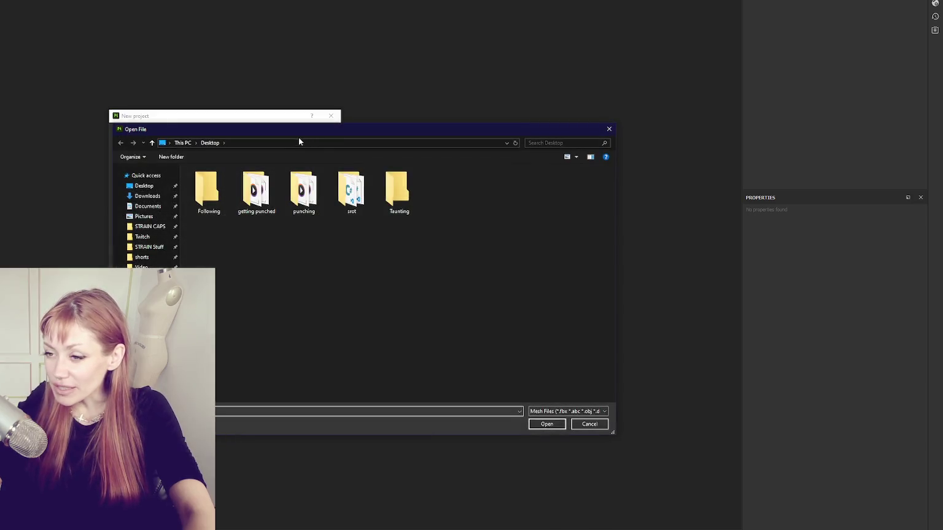
click(579, 422)
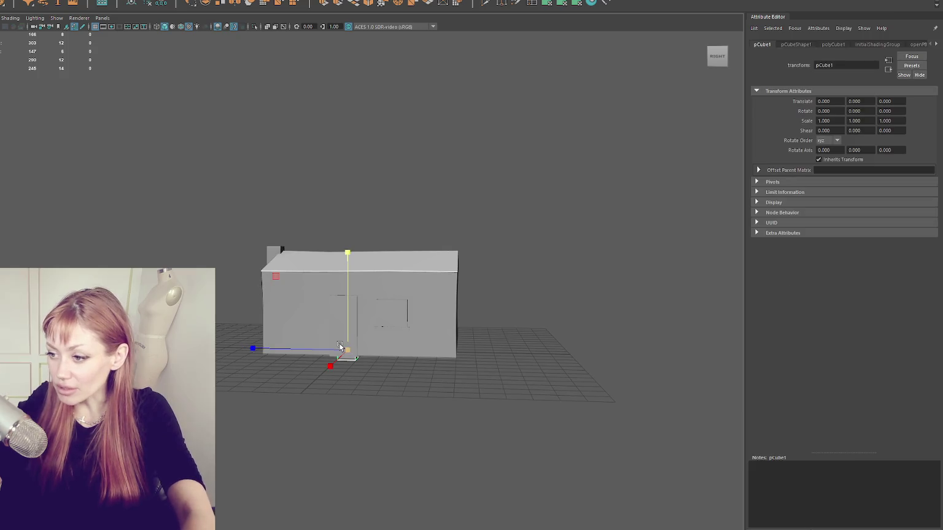
Step: Scale pCube1 up, freeze its transformations, toggle face mode, then browse for a project mesh
drag(339, 343, 487, 331)
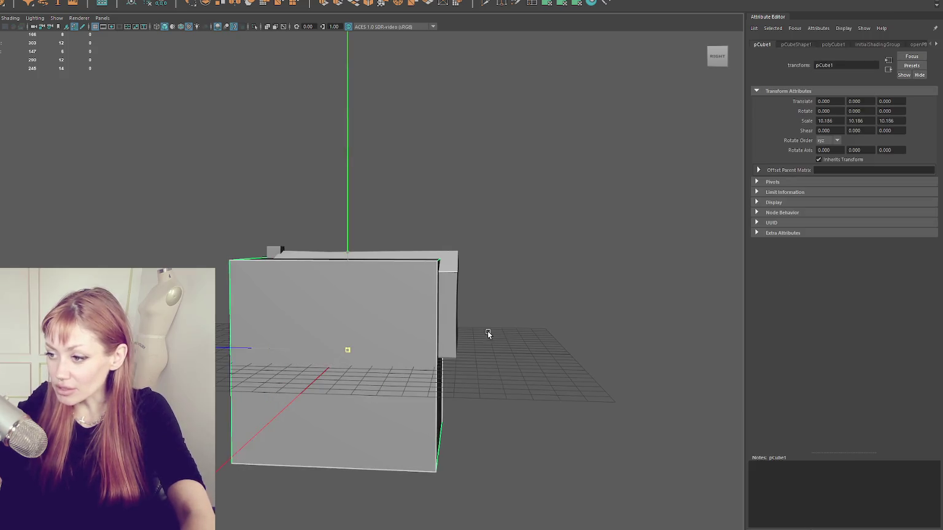
click(151, 3)
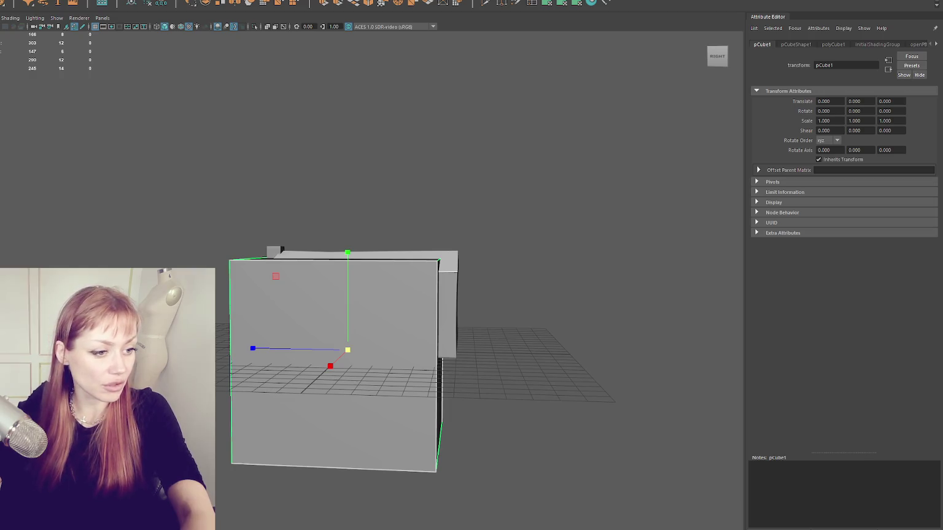
key(ctrl+F11)
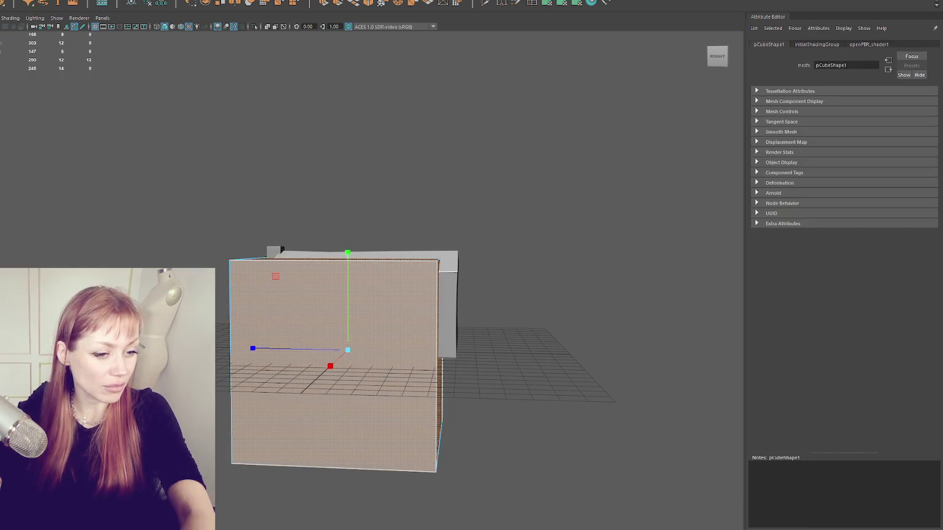
key(F8)
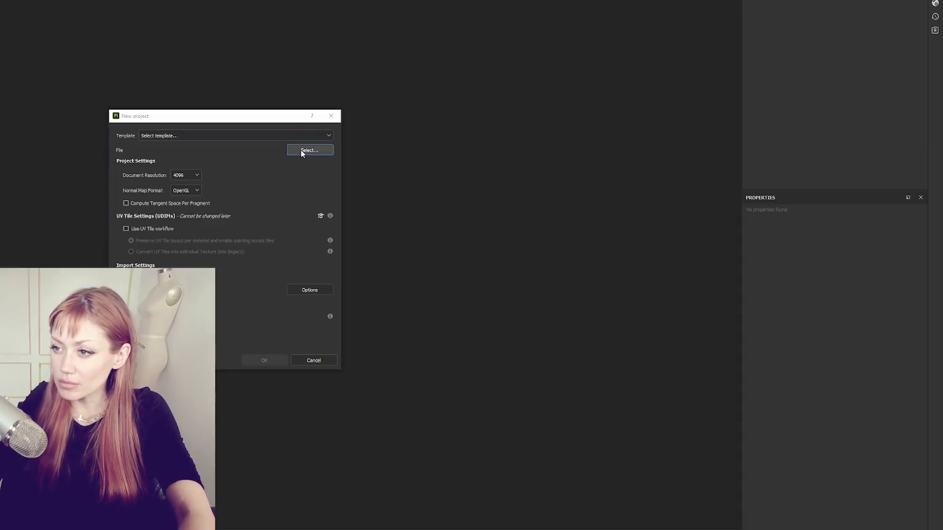
click(302, 153)
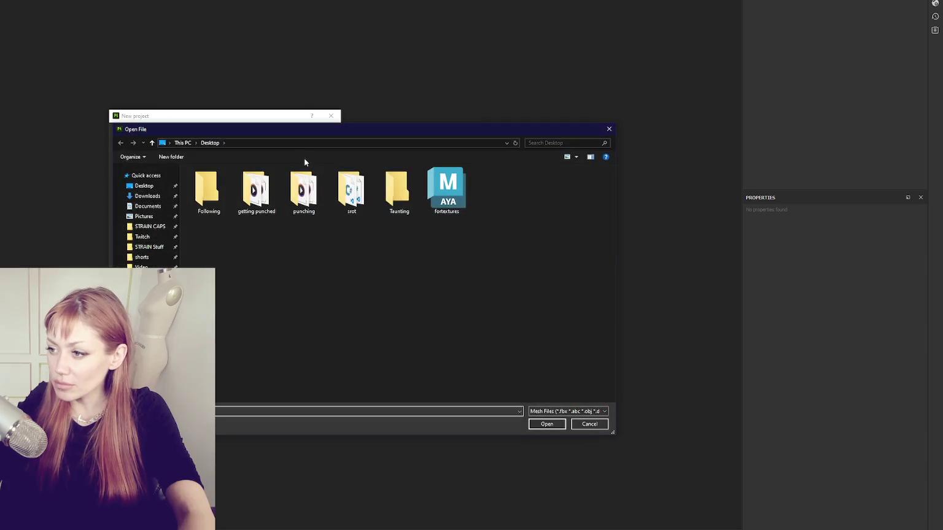
Step: Create a project from the fortextures Maya mesh, inspect it and open Export textures
double_click(442, 189)
click(265, 360)
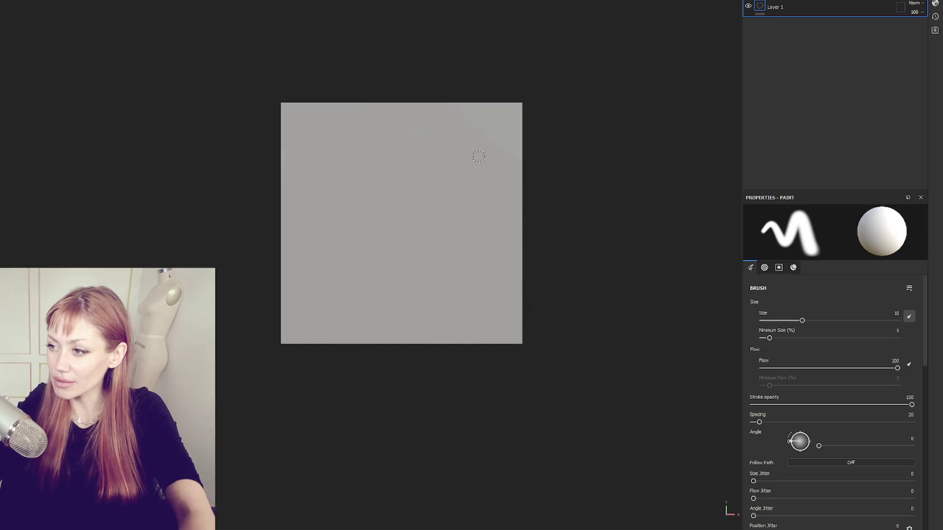
mouse_move(478, 154)
mouse_down()
mouse_move(369, 216)
mouse_move(463, 166)
mouse_up()
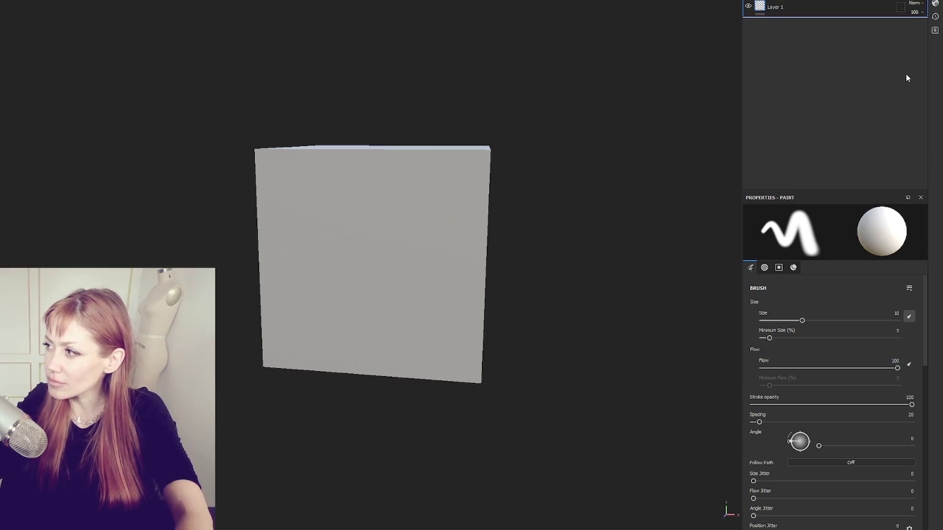
scroll(510, 246, up, 2)
scroll(819, 357, down, 3)
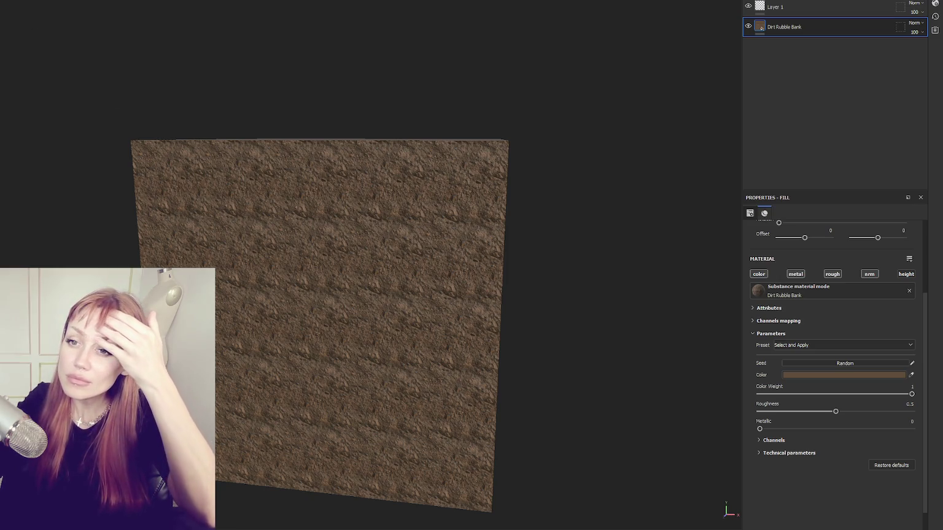
key(ctrl+shift+e)
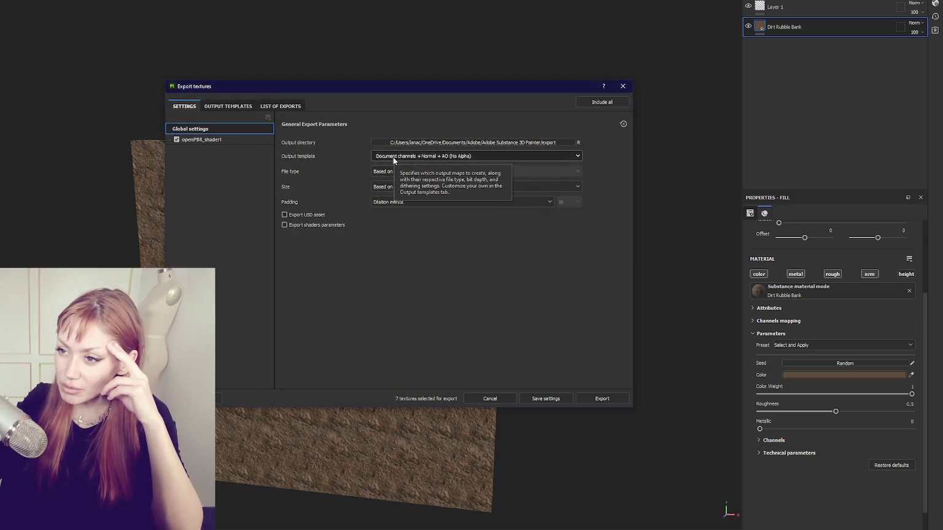
Step: Widen the presets column, enlarge the Export dialog, and add the empty preset new_export_preset
click(245, 108)
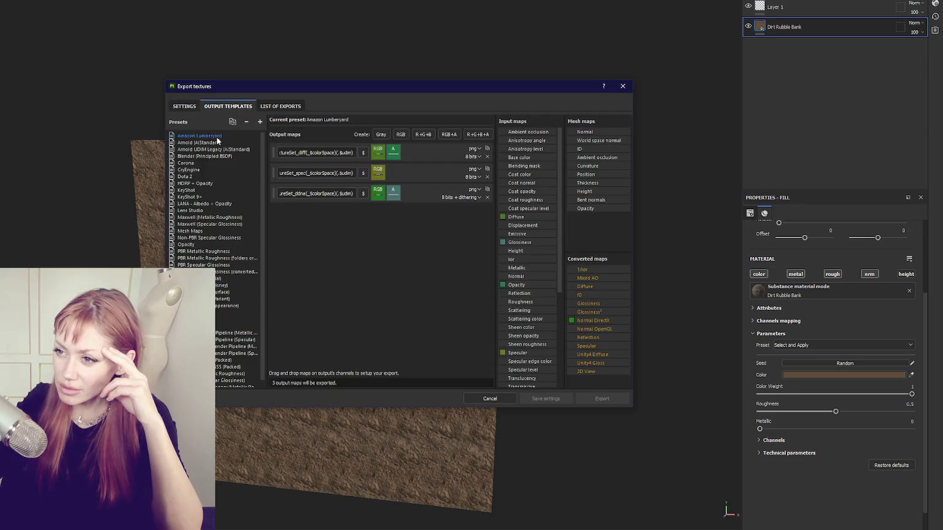
scroll(214, 217, down, 1)
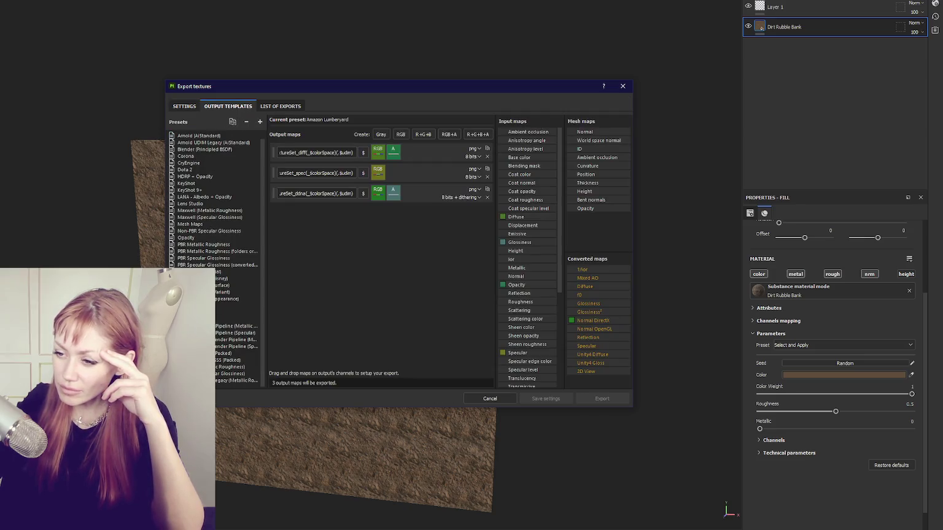
drag(265, 340, 362, 337)
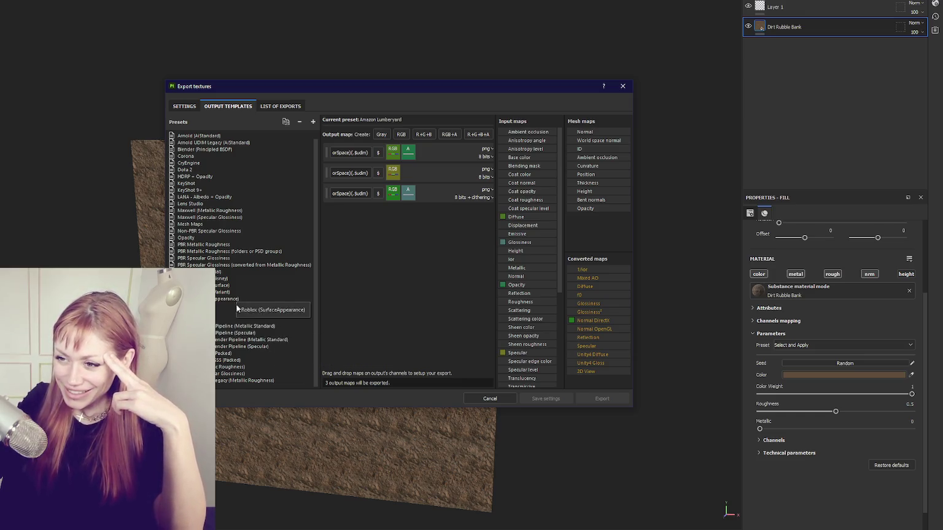
mouse_move(436, 408)
mouse_down()
mouse_move(441, 473)
mouse_move(444, 442)
mouse_up()
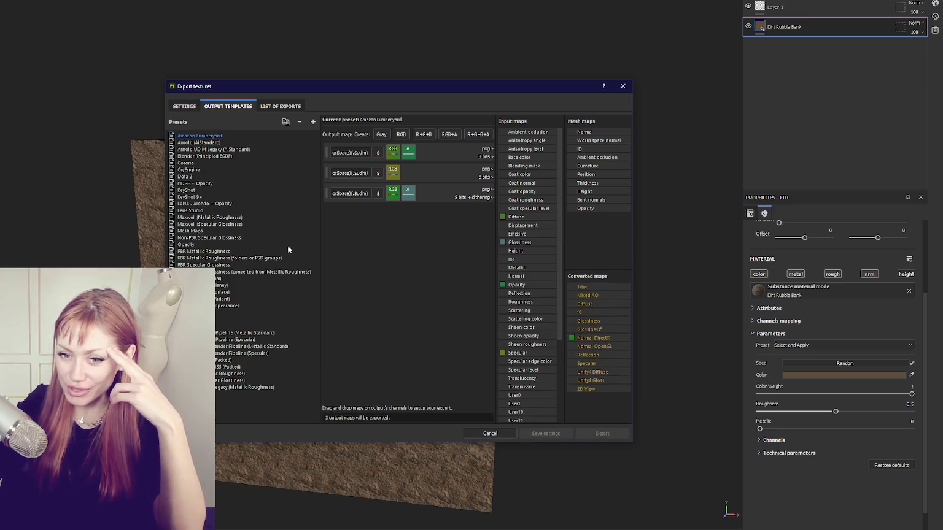
drag(403, 95, 381, 55)
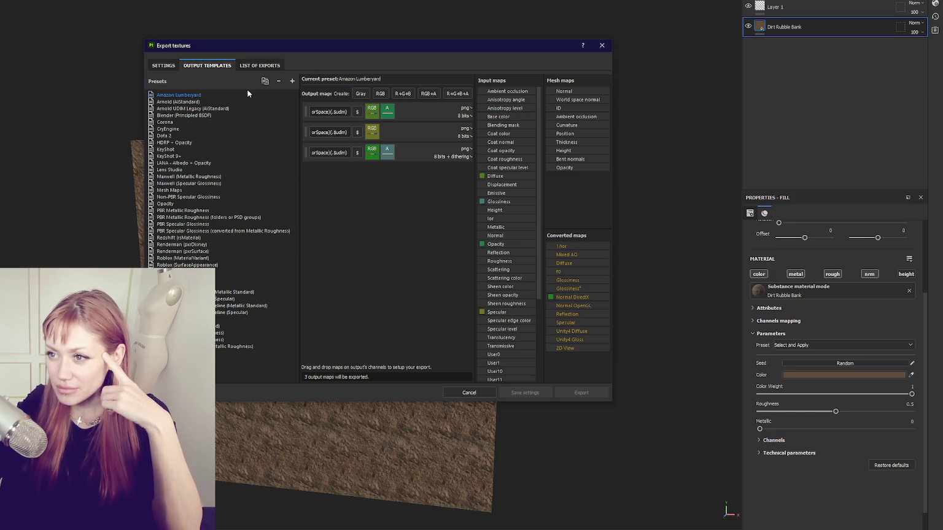
click(293, 81)
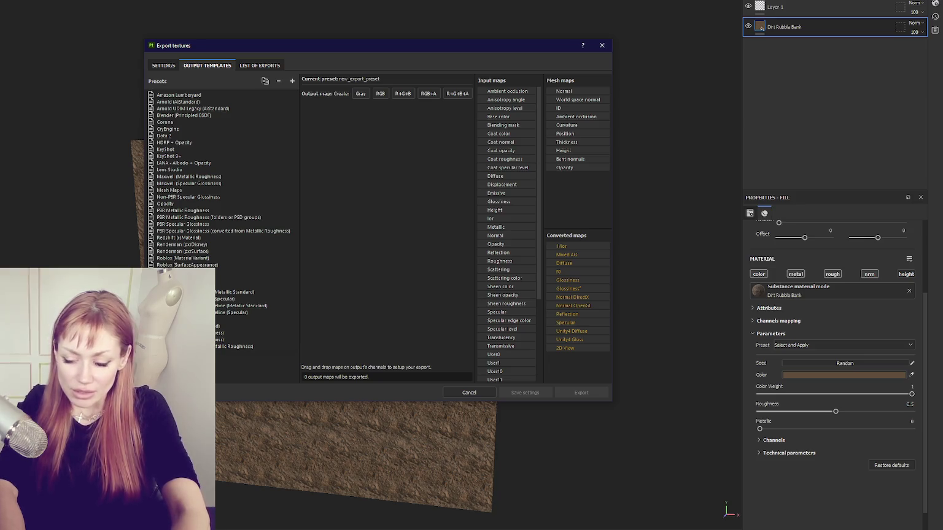
Step: Name the preset 'Unity Detail Map' and give it one RGB+A output map
text(Unity Detail Map)
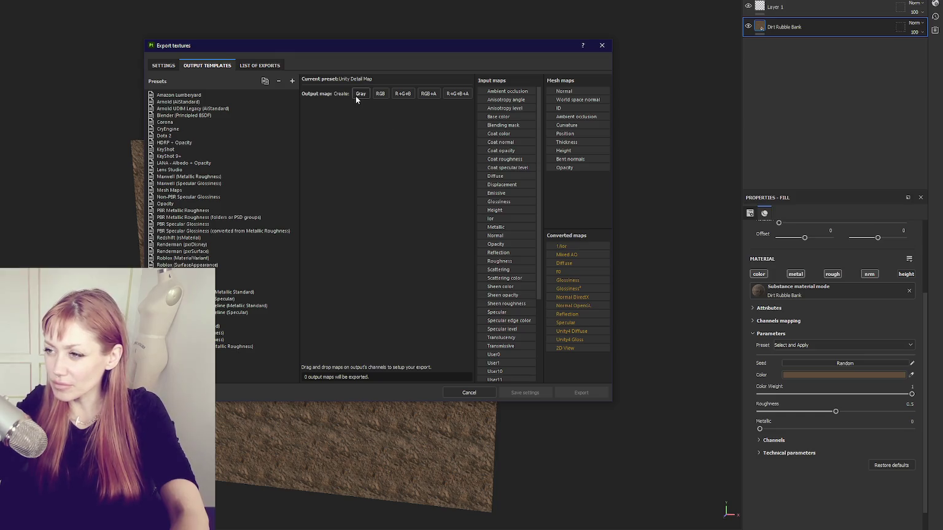
click(457, 93)
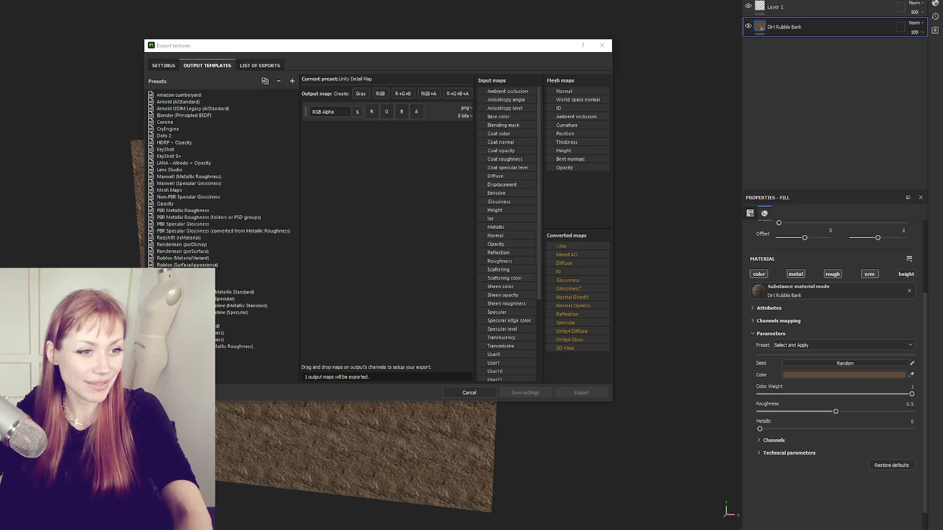
mouse_move(582, 202)
mouse_down()
mouse_move(505, 150)
mouse_move(46, 409)
mouse_up()
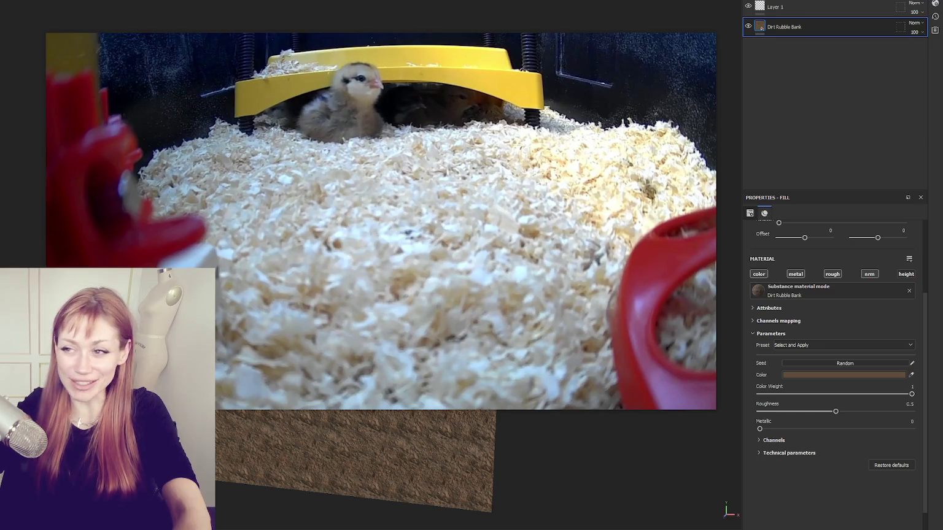
Step: Open the Digimon chart image from the reddit post in its own window
mouse_move(320, 143)
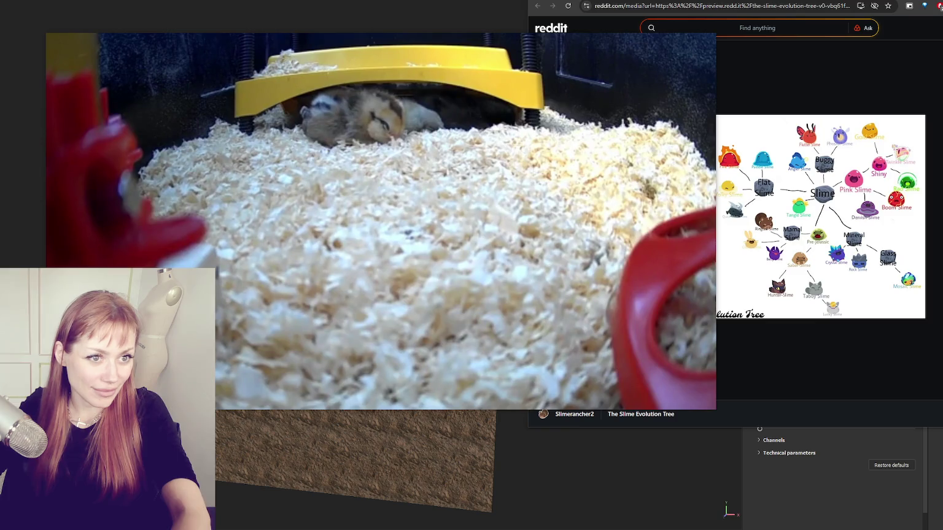
click(543, 77)
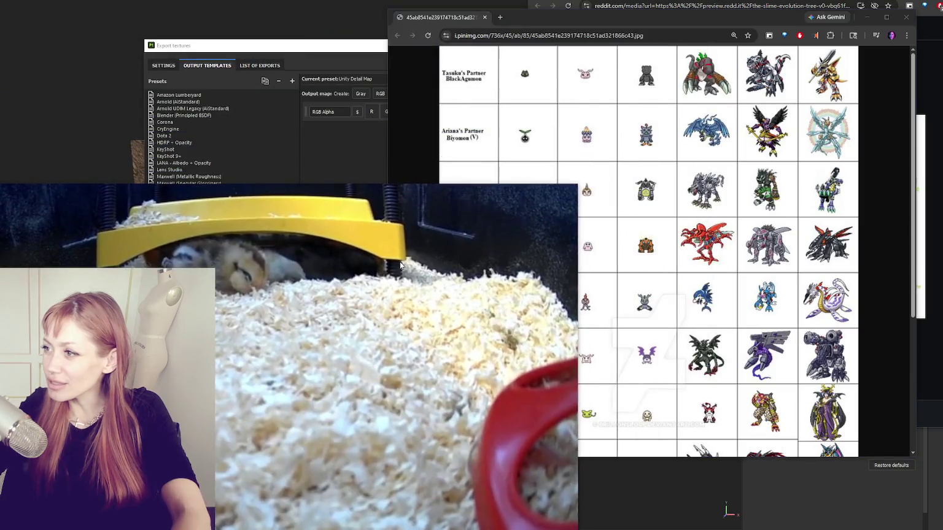
Step: Scroll through the Digimon partner chart, then close the Chrome windows covering Painter
scroll(586, 145, down, 1)
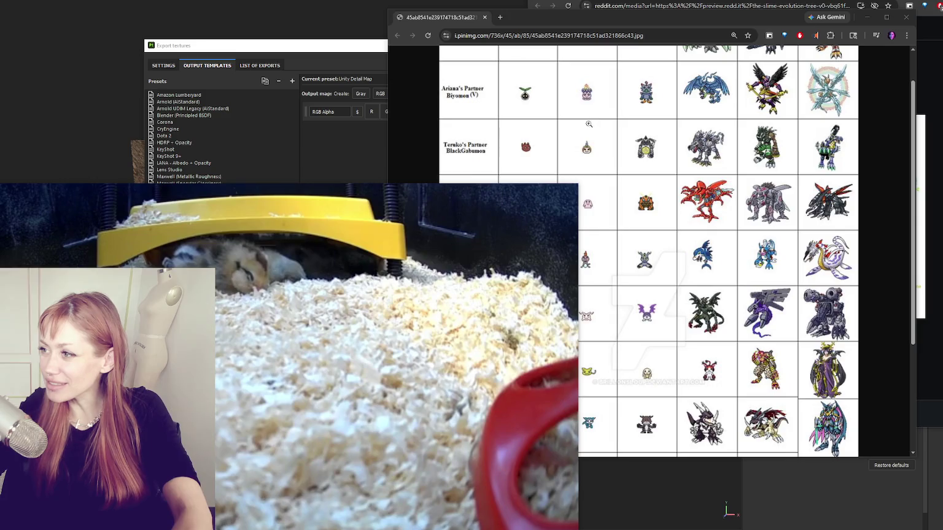
scroll(614, 123, down, 2)
scroll(650, 128, down, 2)
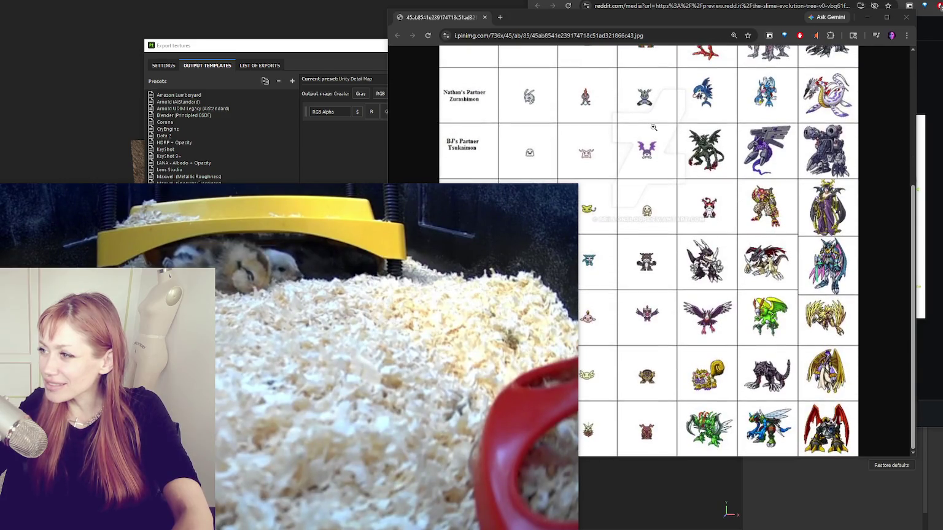
scroll(534, 119, up, 5)
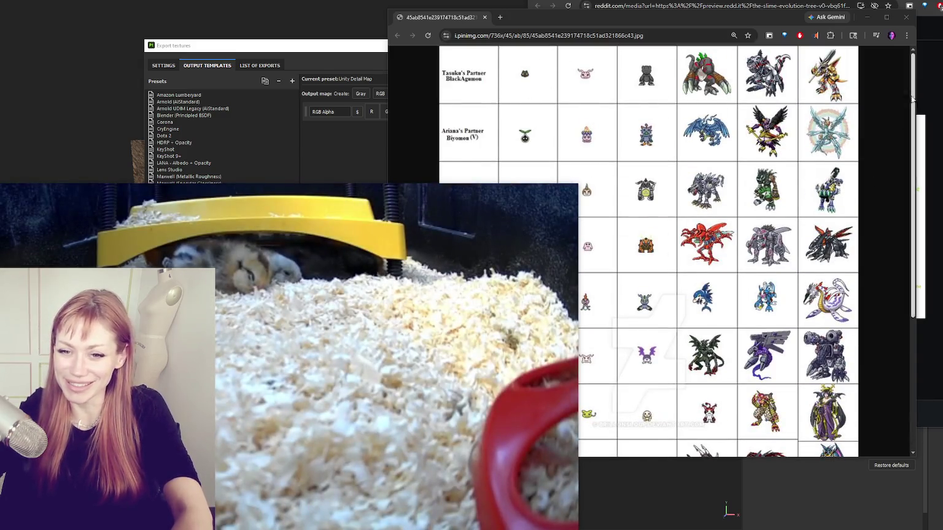
click(906, 18)
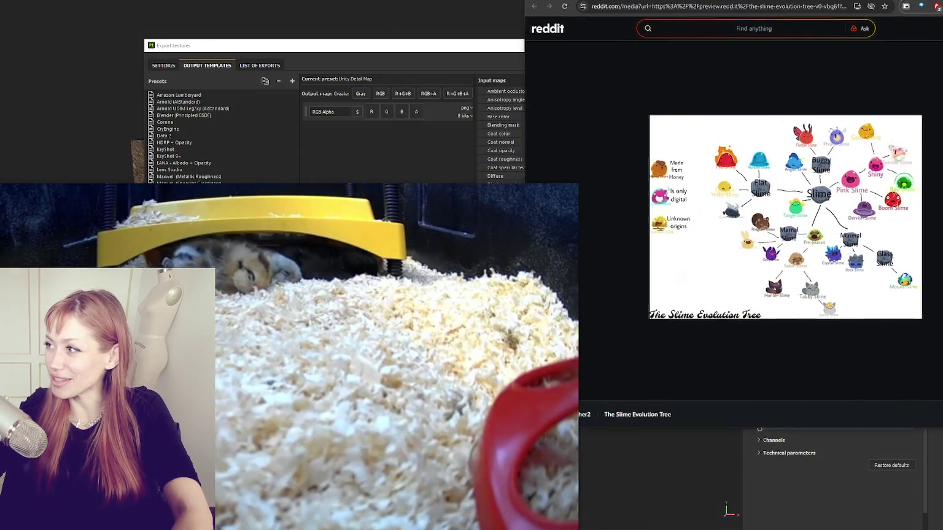
click(894, 21)
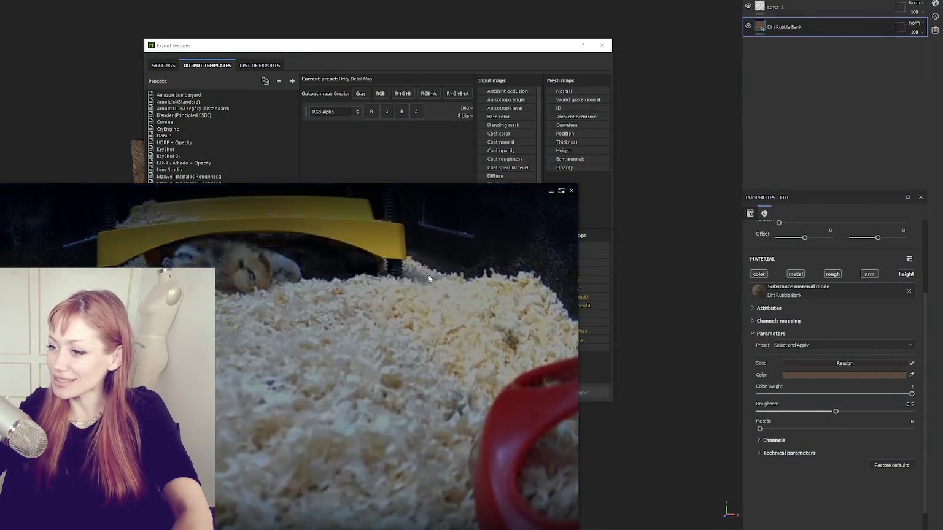
Step: Reposition and resize the floating Twitch chick livestream window
drag(423, 273, 655, 130)
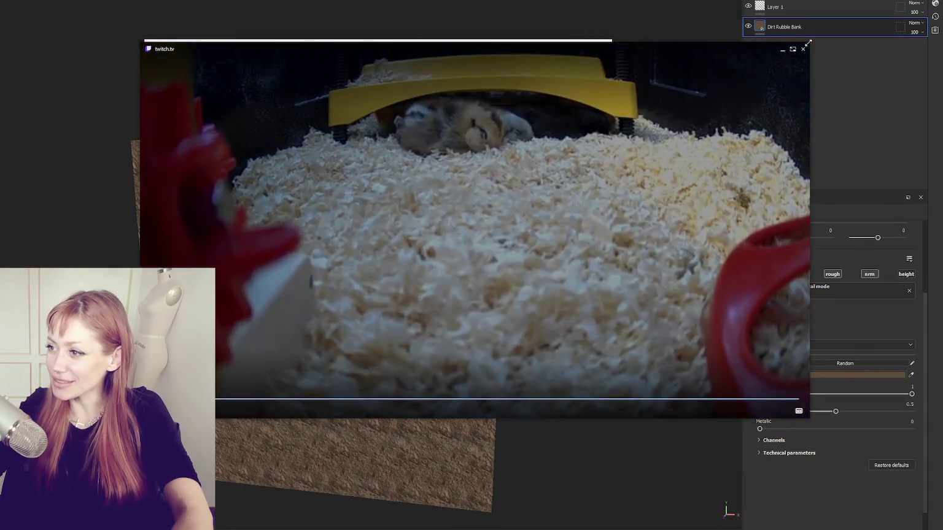
drag(808, 43, 645, 133)
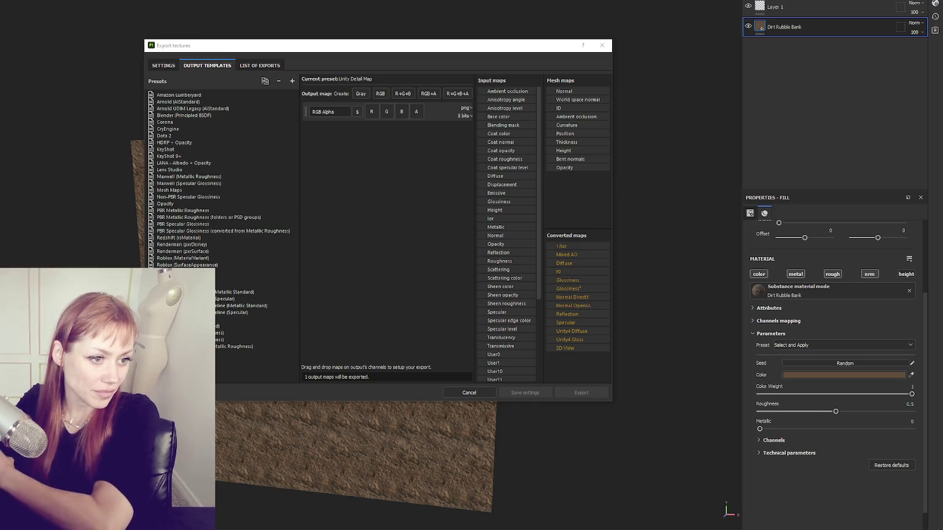
Step: Route the Normal map's channels into the output's red, green and alpha slots
right_click(371, 113)
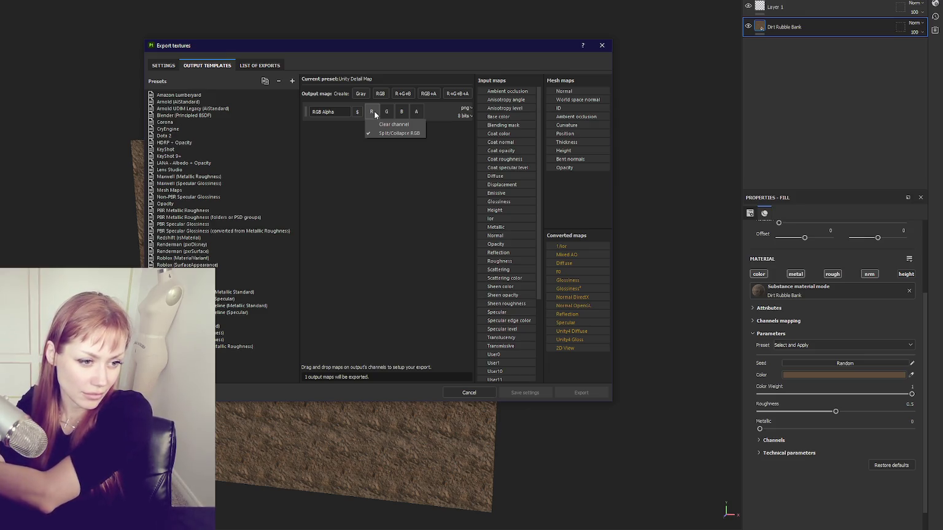
click(383, 259)
scroll(501, 131, down, 4)
scroll(501, 131, down, 1)
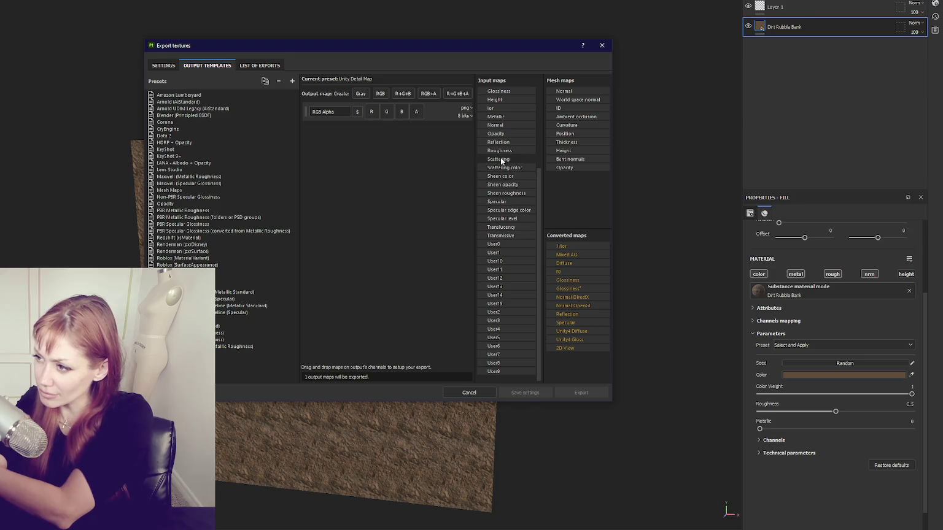
drag(507, 124, 374, 115)
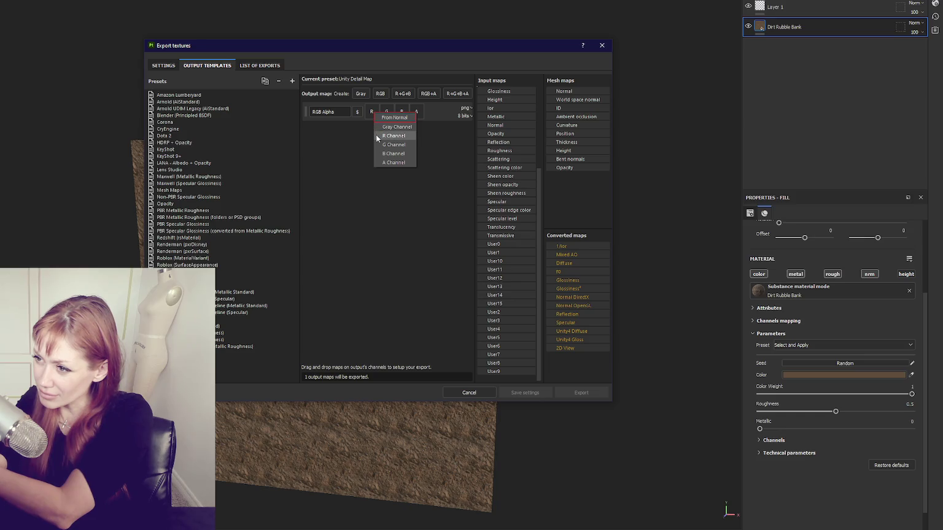
click(376, 135)
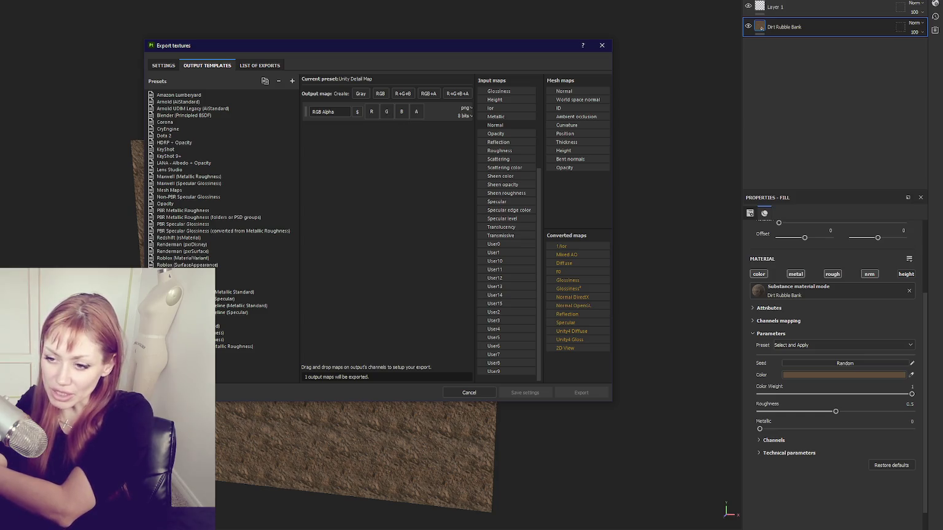
drag(495, 125, 408, 123)
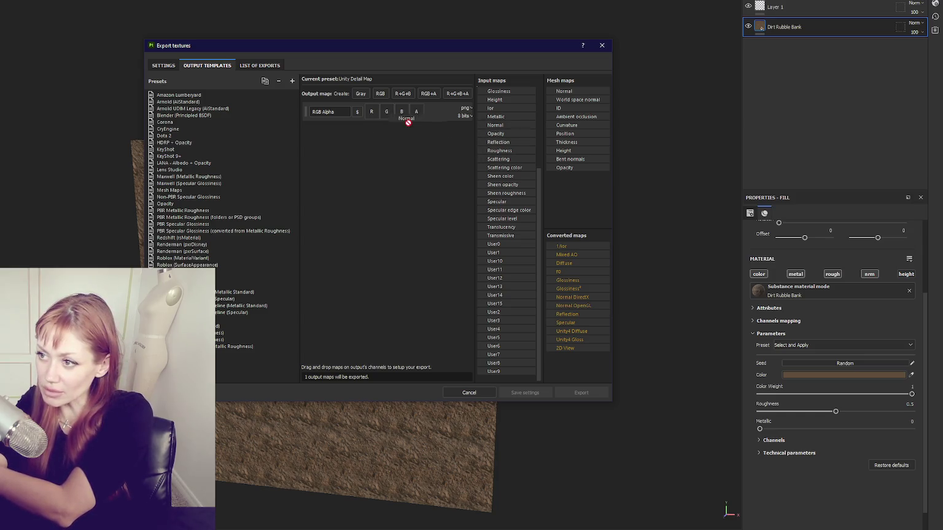
click(388, 146)
drag(495, 125, 418, 113)
click(426, 136)
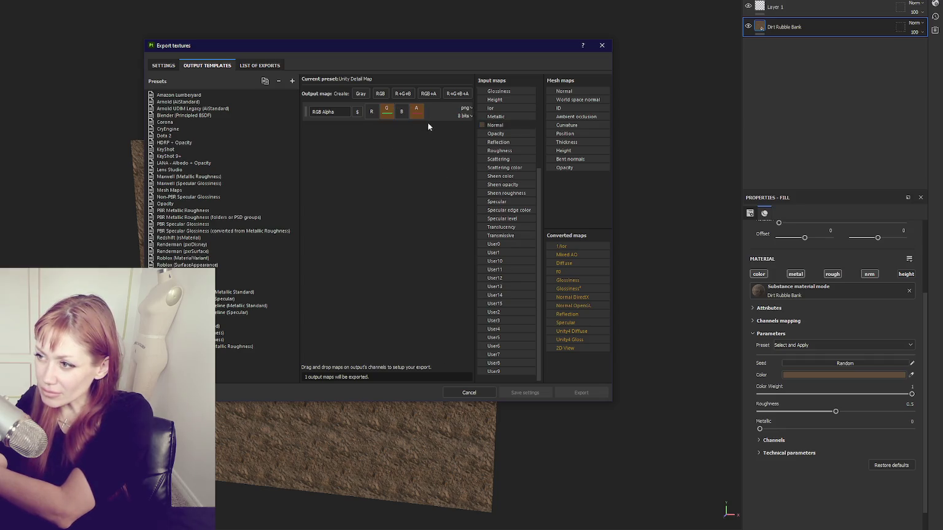
Step: Set the red channel to Base color as a Gray Channel
scroll(499, 120, up, 5)
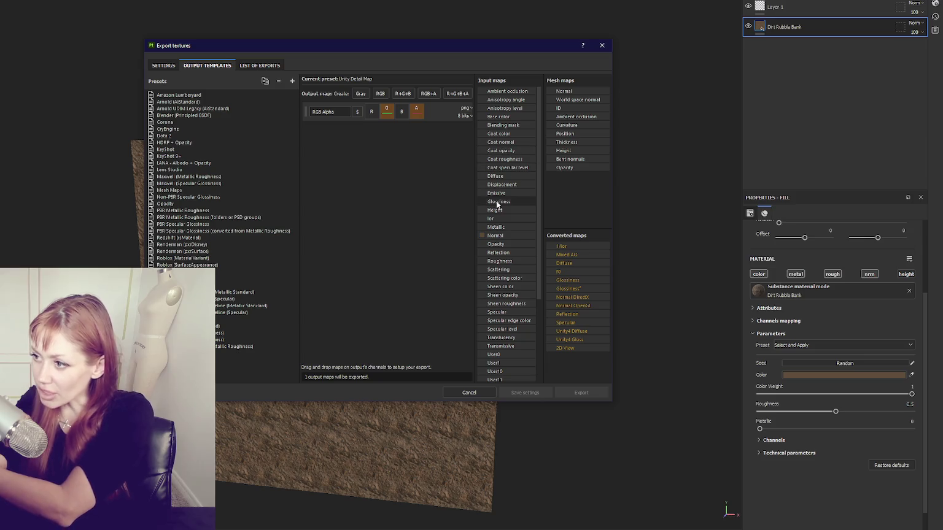
drag(490, 117, 372, 112)
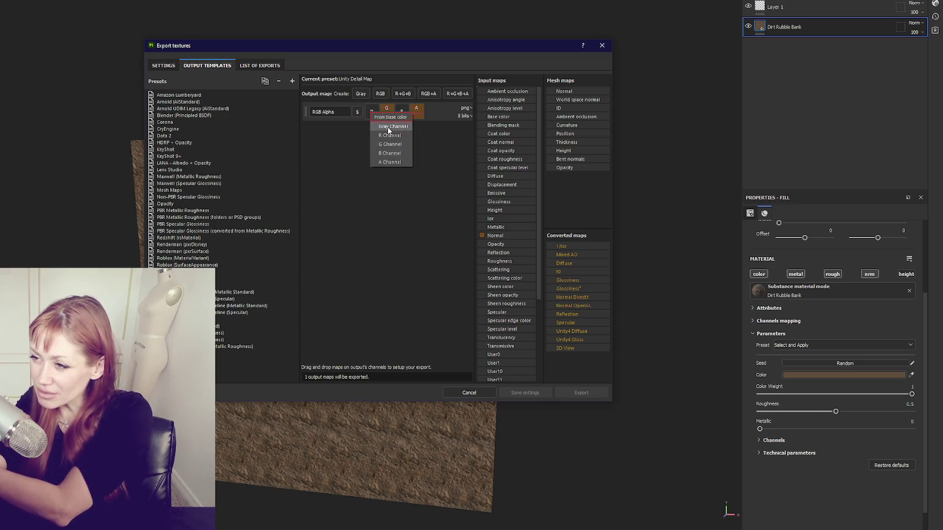
click(388, 127)
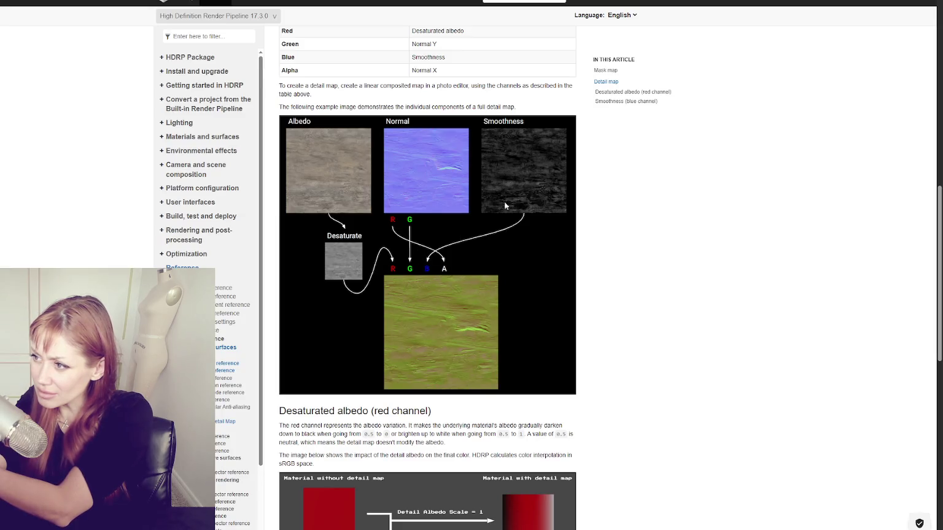
Step: Feed Roughness as gray into the blue channel, then add a new preset, Unity Detail Map 2
scroll(490, 241, down, 3)
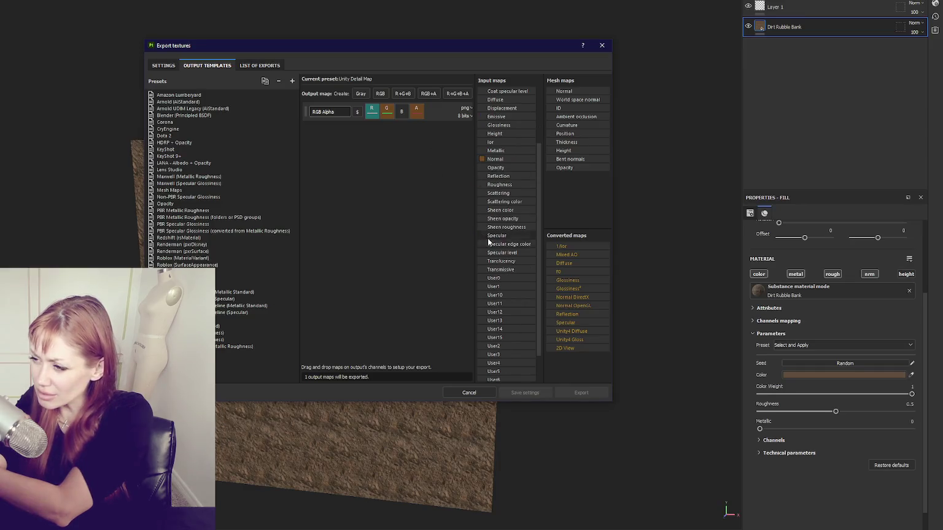
scroll(506, 159, down, 1)
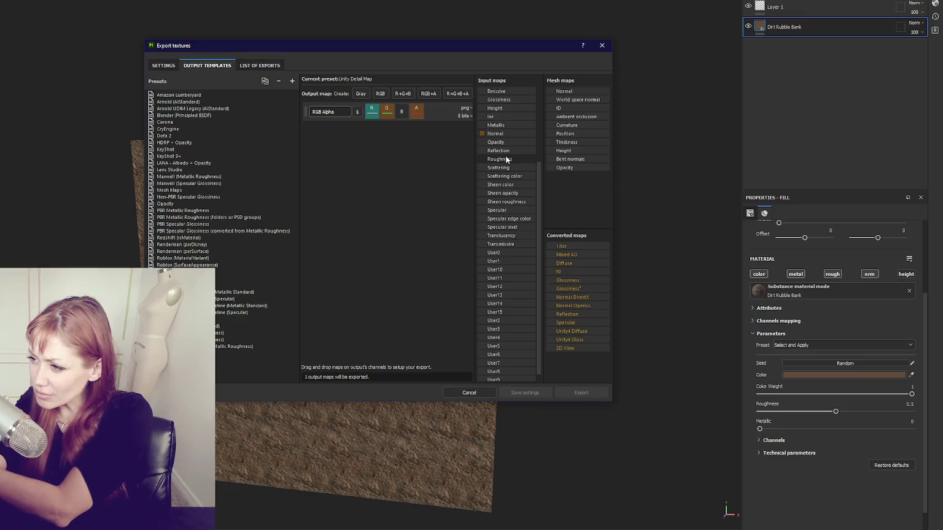
drag(505, 160, 402, 112)
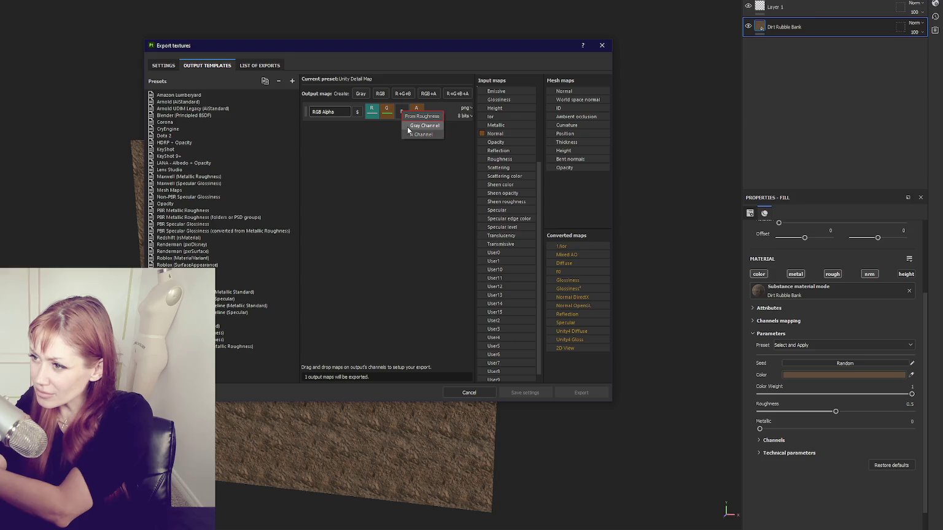
click(408, 126)
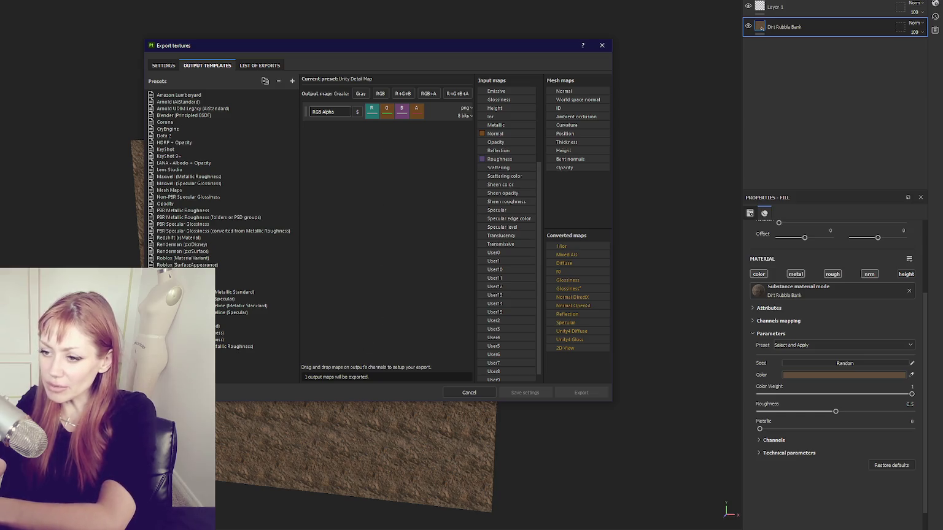
click(293, 81)
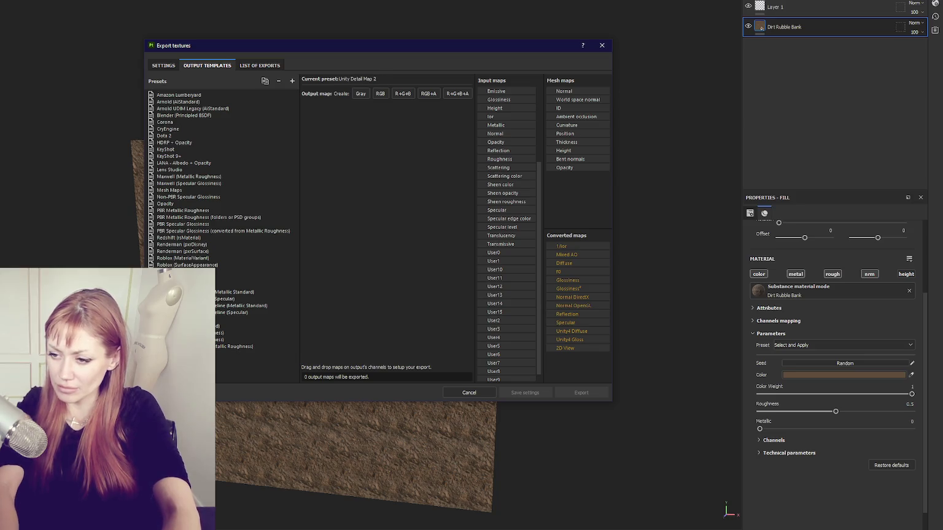
Step: Add an RGB+A output with Normal feeding green and alpha, then close Export textures
click(458, 94)
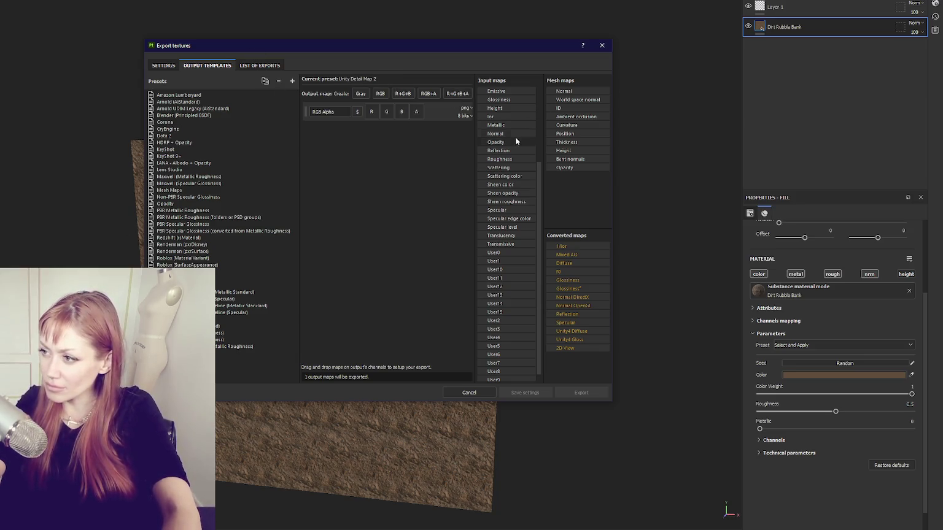
mouse_move(564, 91)
mouse_down()
mouse_move(424, 97)
mouse_move(387, 115)
mouse_up()
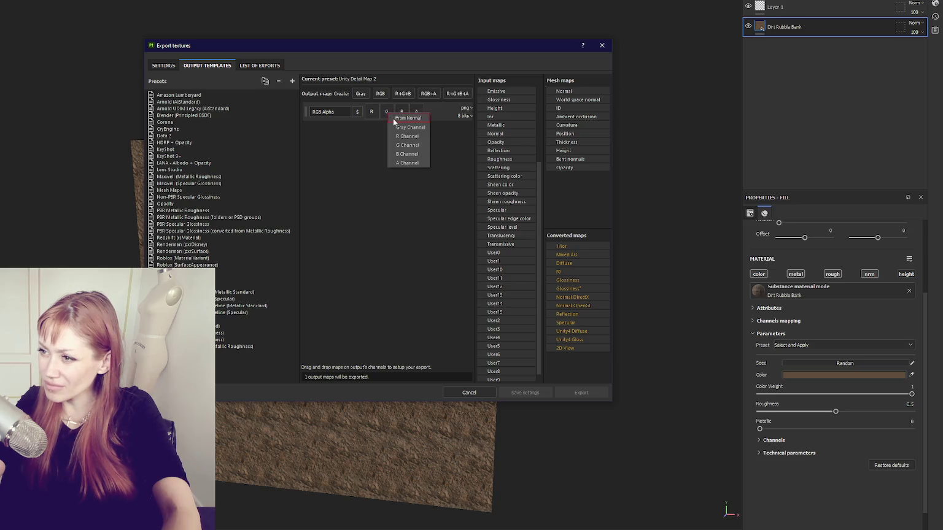
click(404, 144)
drag(564, 90, 417, 112)
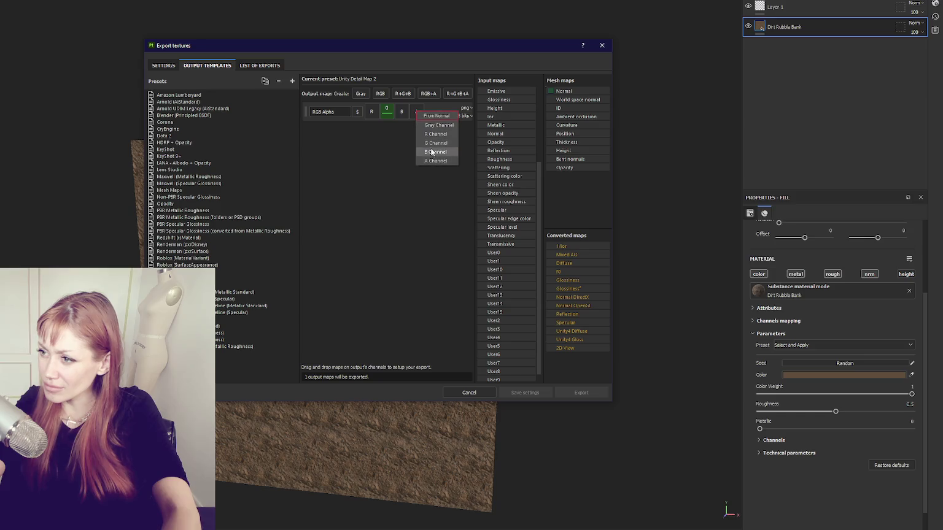
click(436, 133)
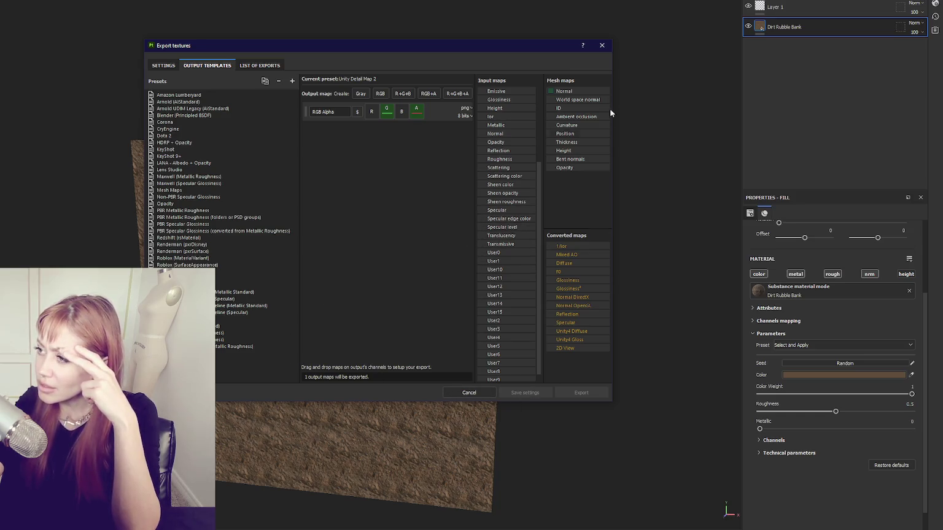
click(602, 45)
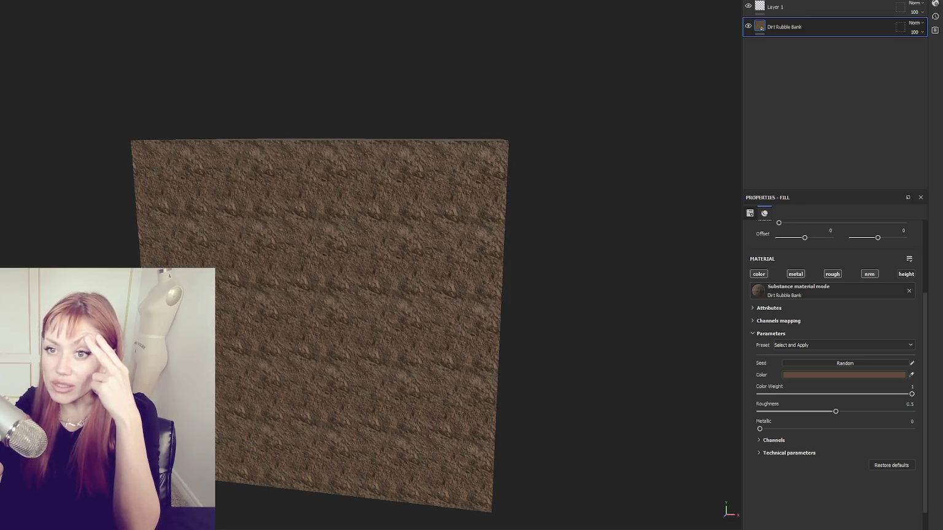
Step: Export the textures with the Unity Detail Map template at 2048 size
key(ctrl+shift+e)
click(473, 157)
scroll(473, 212, down, 10)
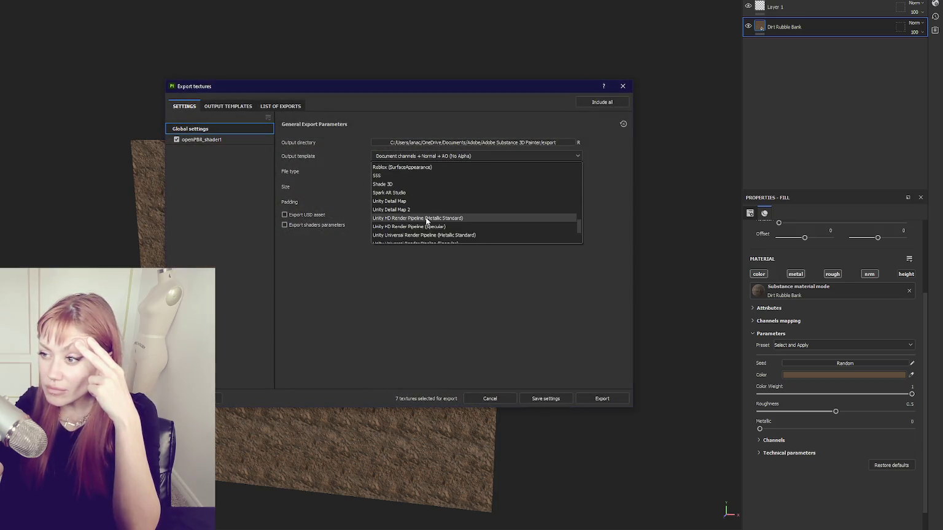
click(405, 202)
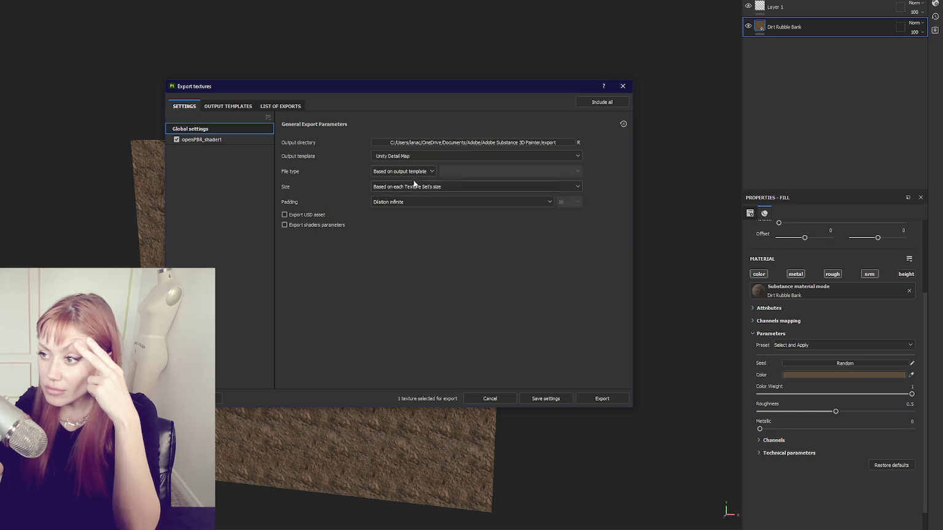
click(414, 187)
click(401, 254)
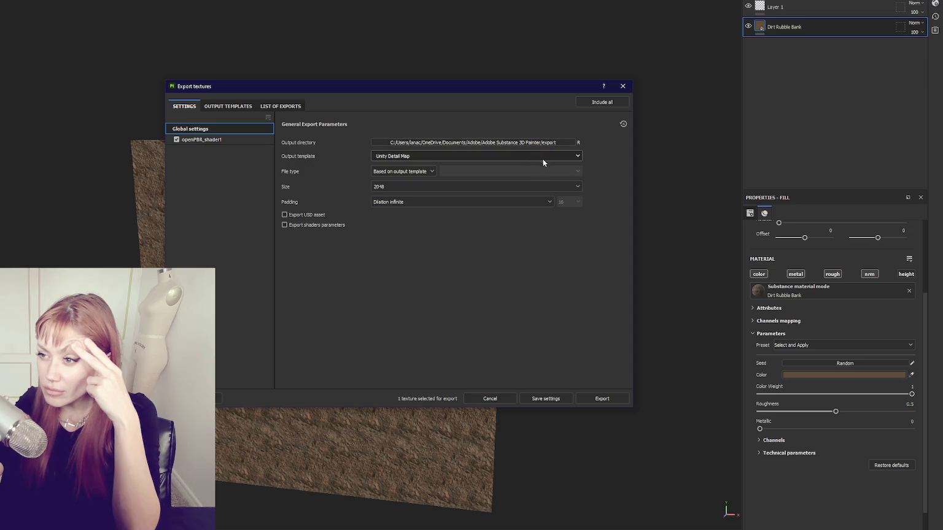
click(601, 400)
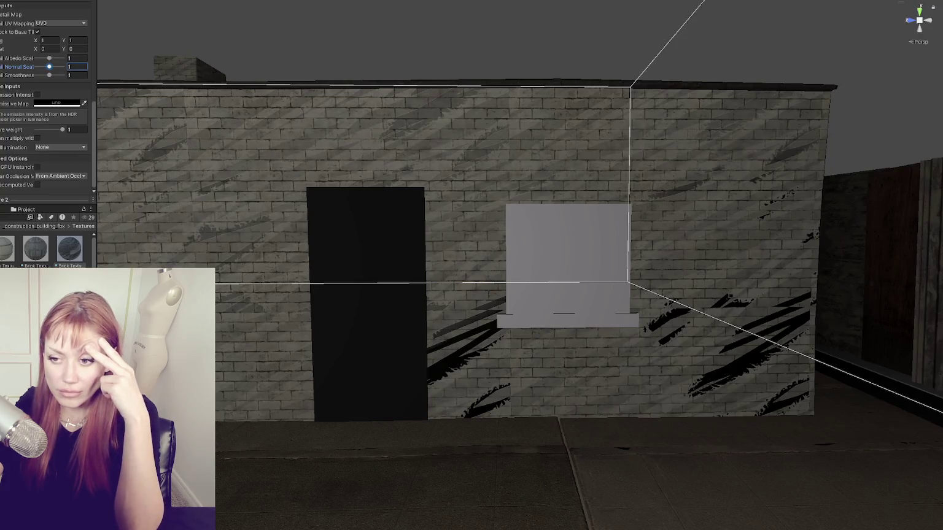
Step: Create a new folder under Textures, re-export the detail texture into it, and select the building
right_click(52, 253)
mouse_move(80, 257)
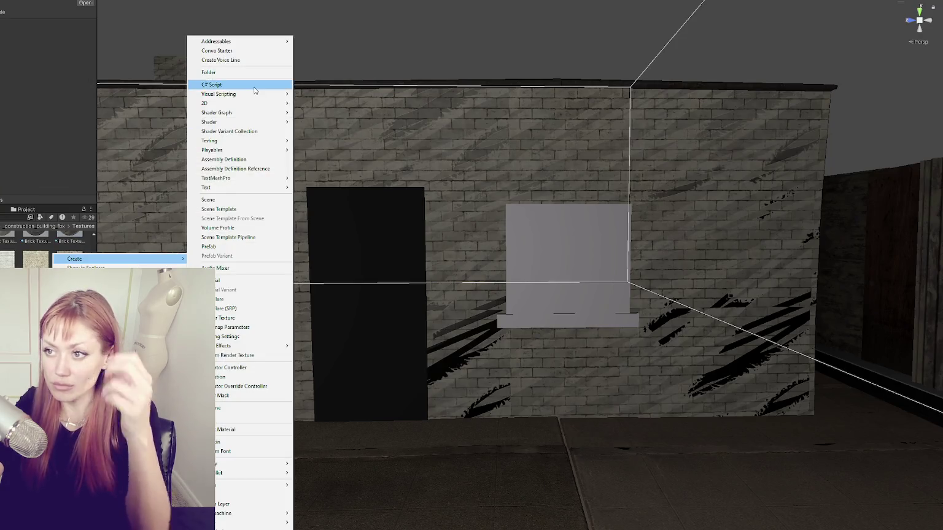
click(254, 73)
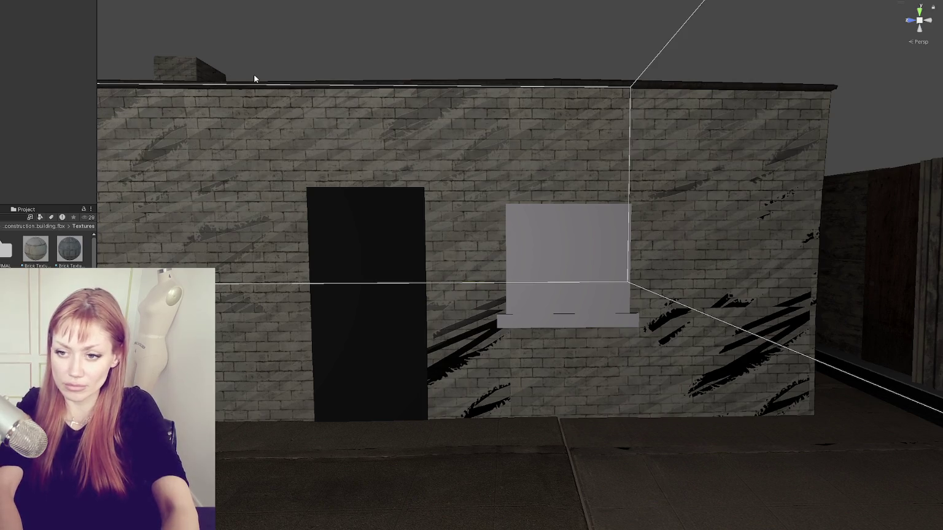
key(Return)
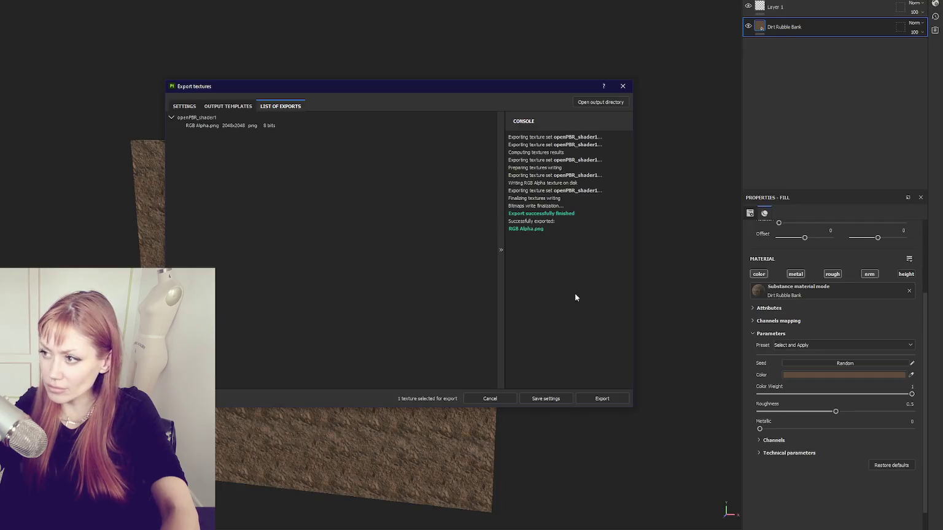
click(603, 399)
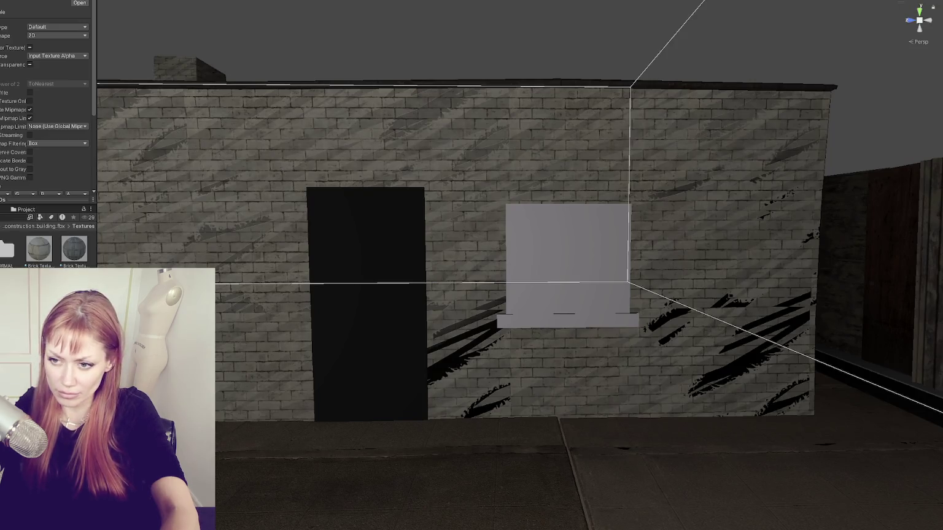
click(431, 163)
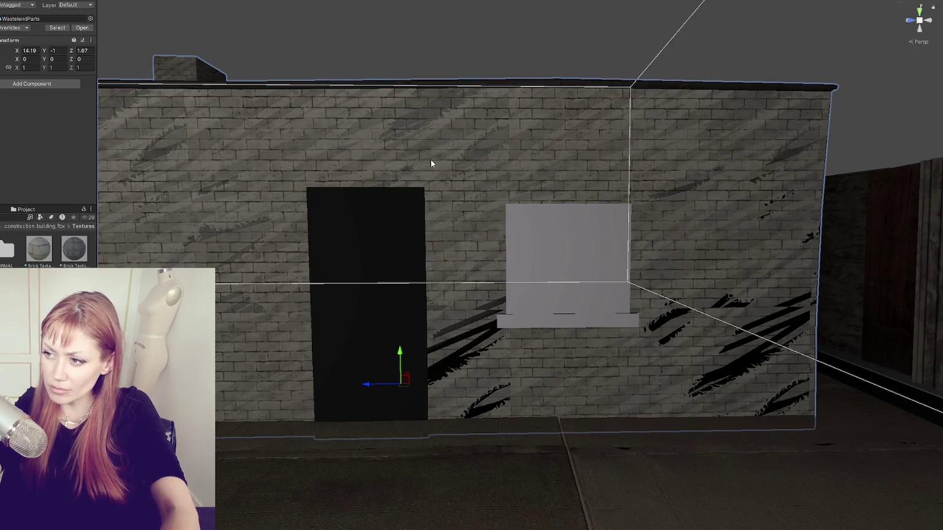
Step: Lower the wall mesh's Detail Albedo Scale to 0.39 and view the lightened wall
click(196, 127)
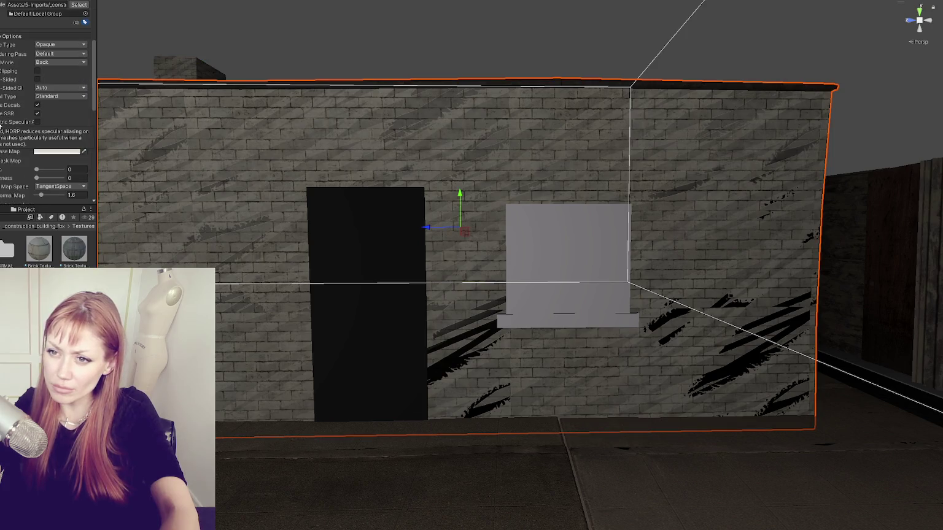
scroll(4, 127, down, 10)
scroll(4, 127, down, 5)
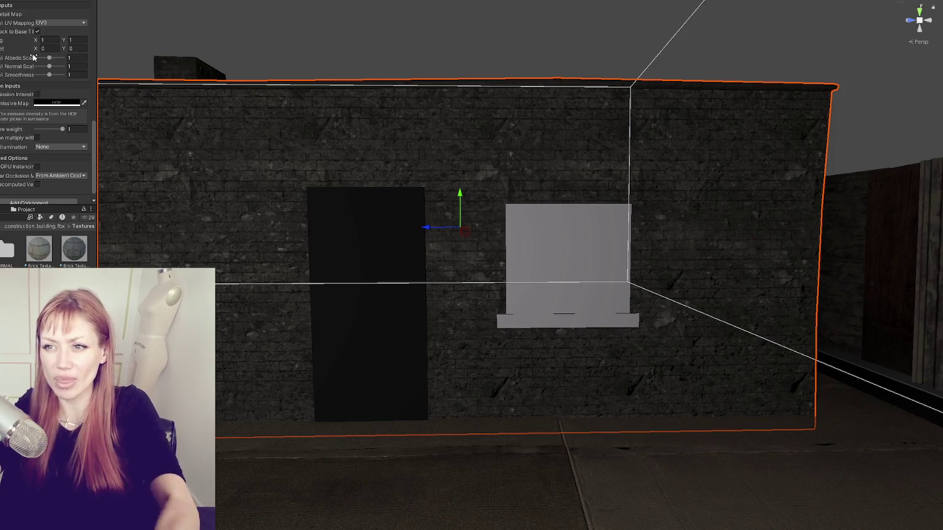
mouse_move(49, 57)
mouse_down()
mouse_move(26, 38)
mouse_move(59, 38)
mouse_move(33, 43)
mouse_up()
mouse_move(408, 36)
mouse_down()
mouse_move(449, 72)
mouse_move(480, 78)
mouse_move(440, 69)
mouse_up()
scroll(454, 88, up, 5)
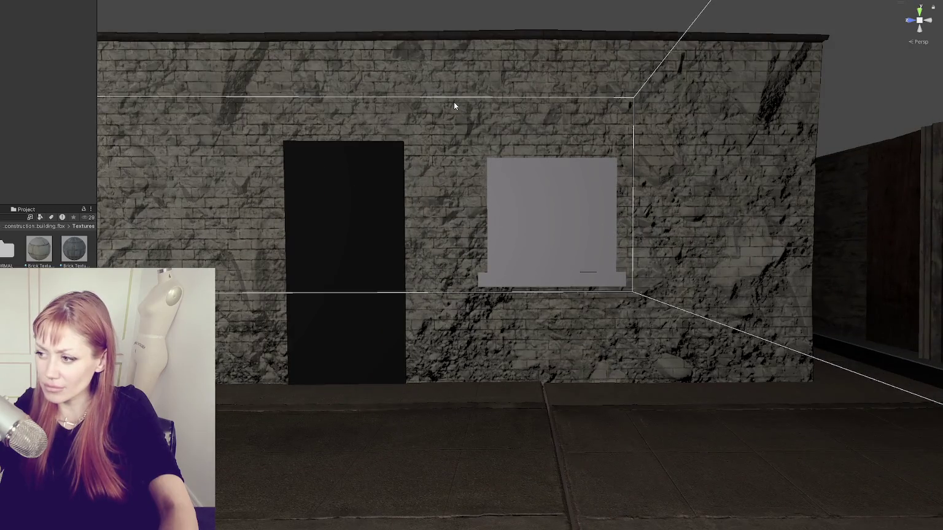
scroll(454, 104, down, 10)
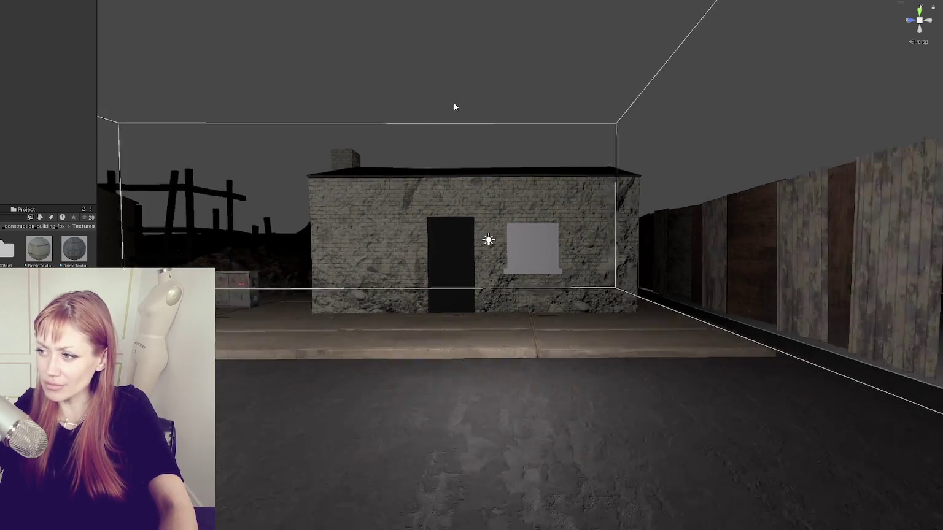
scroll(468, 128, up, 5)
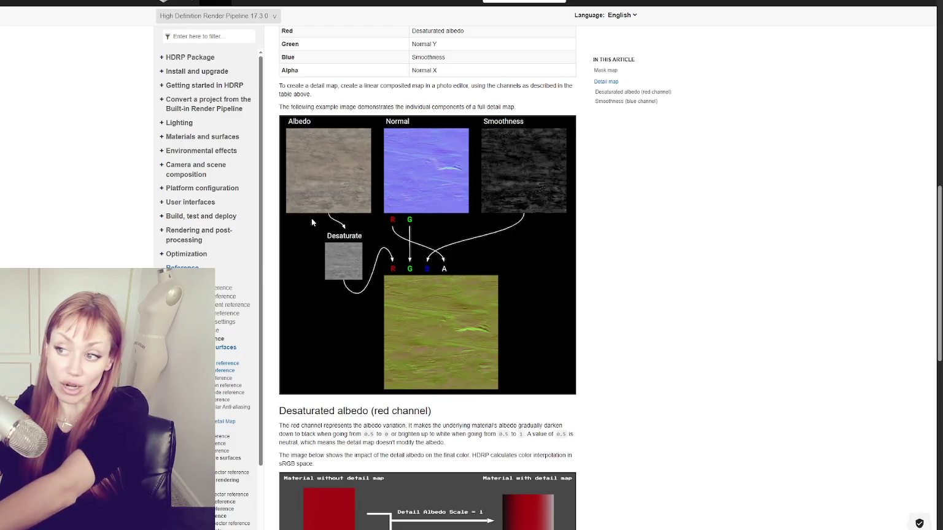
scroll(494, 123, up, 2)
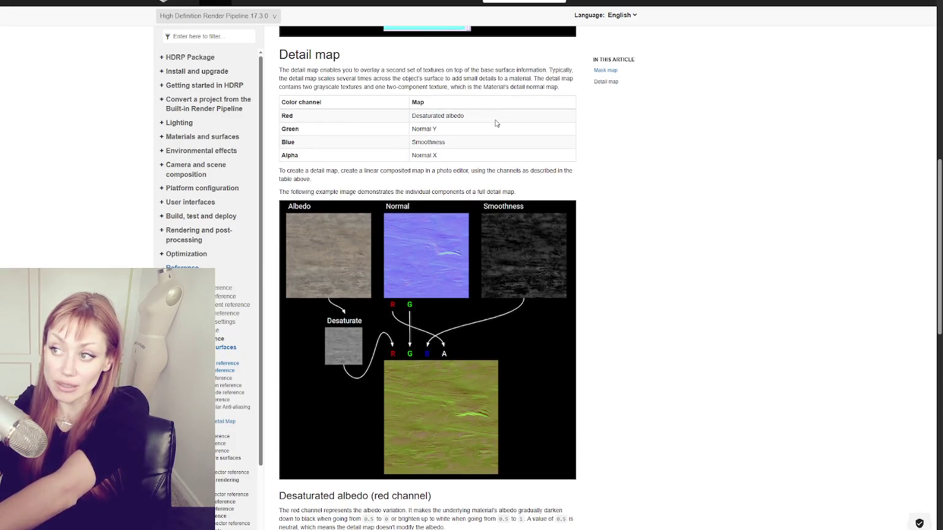
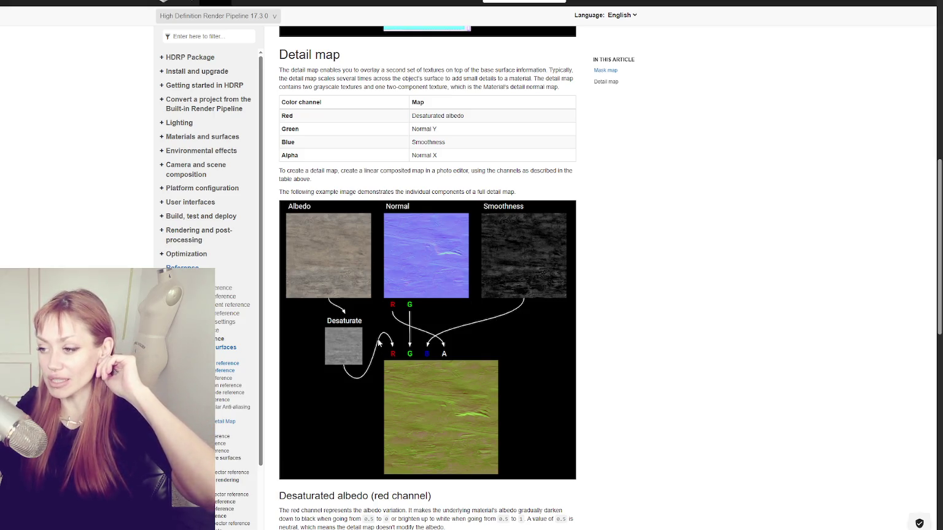
Step: Scroll the HDRP Mask and detail maps page down to the Desaturated albedo (red channel) section
scroll(415, 310, up, 7)
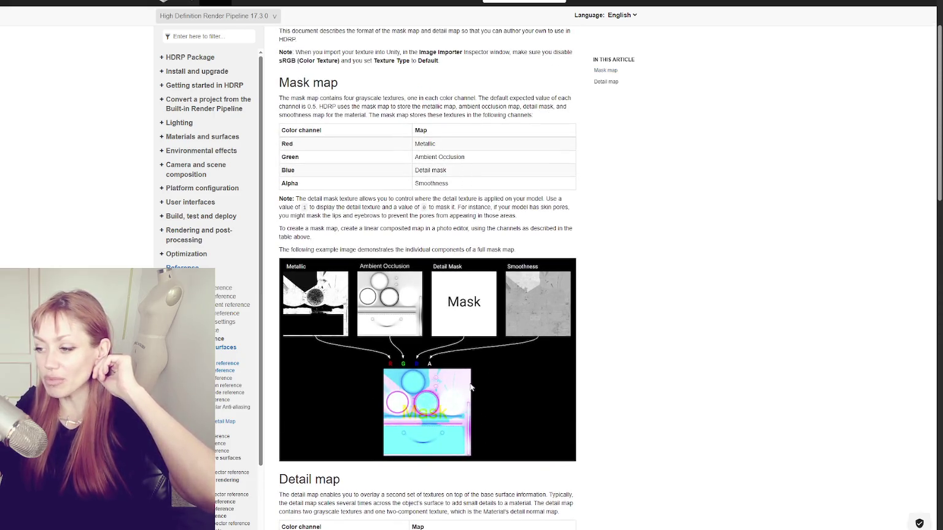
scroll(459, 385, down, 3)
scroll(410, 200, up, 4)
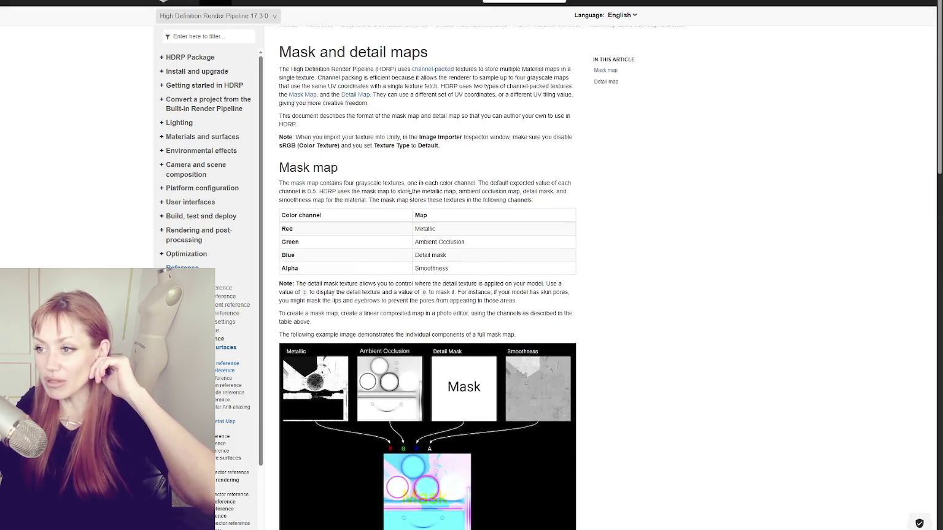
scroll(410, 200, down, 12)
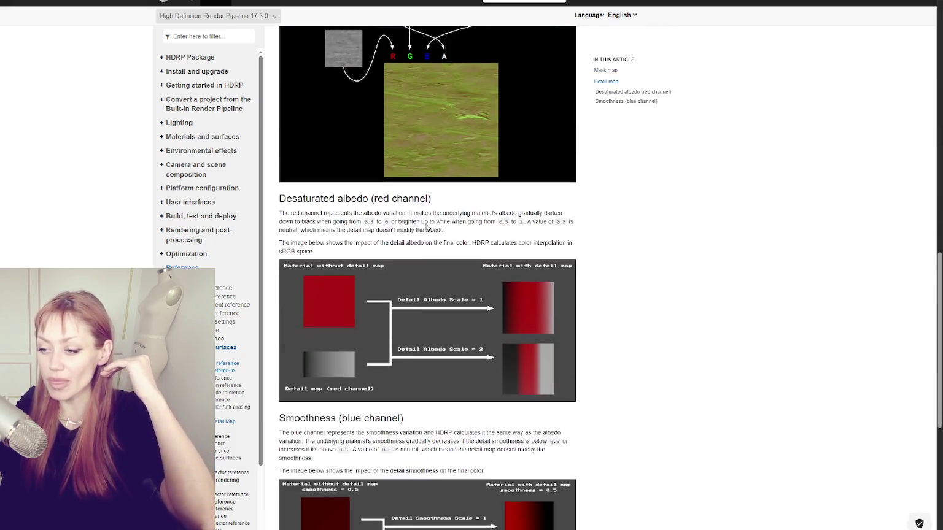
scroll(426, 225, down, 1)
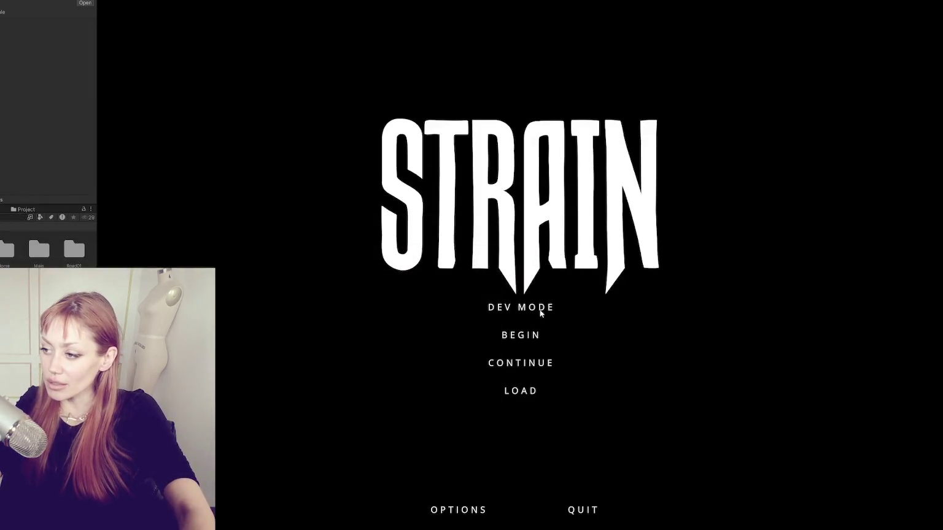
Step: Continue the saved STRAIN game, inspect the brick building's dark wall streaks up close, then pause
click(532, 371)
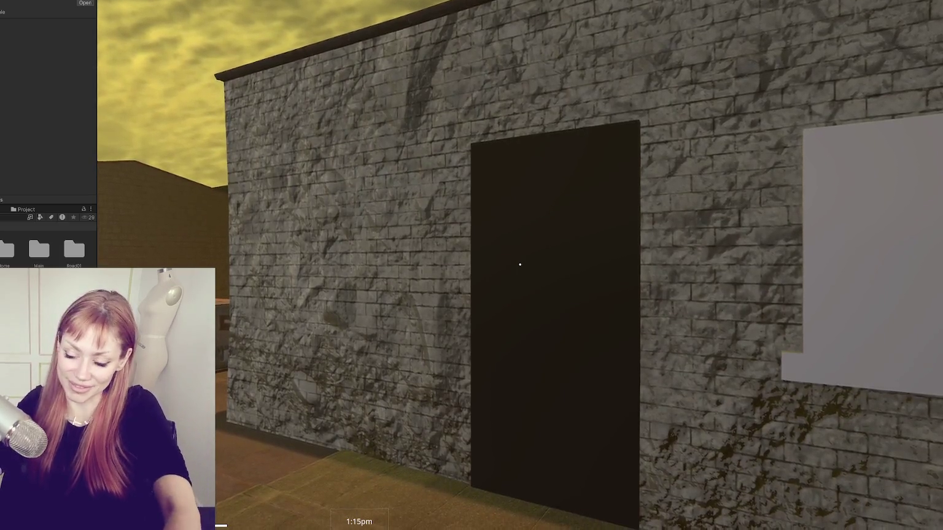
key(s)
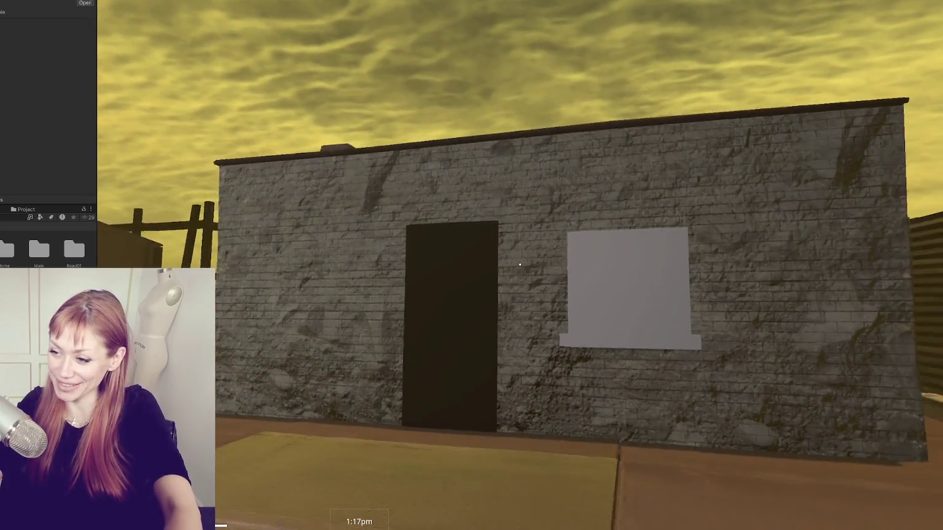
key(w)
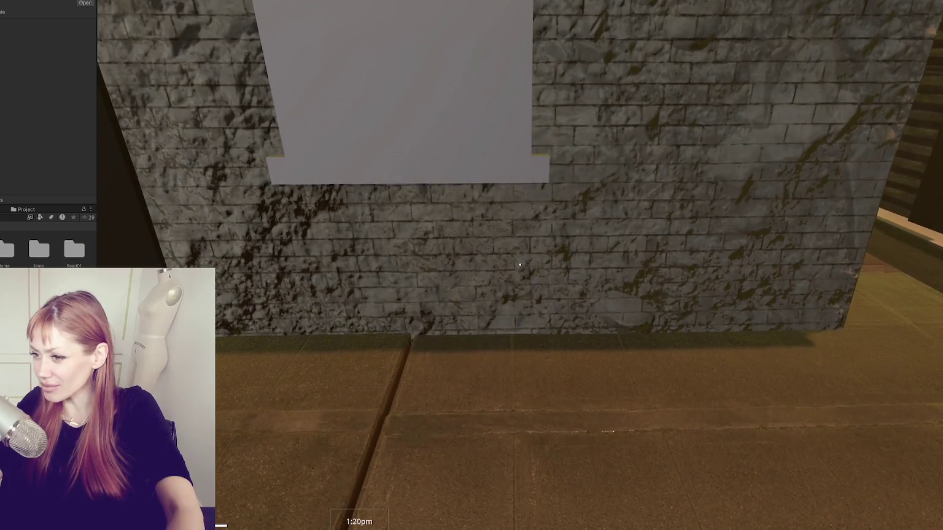
mouse_move(520, 265)
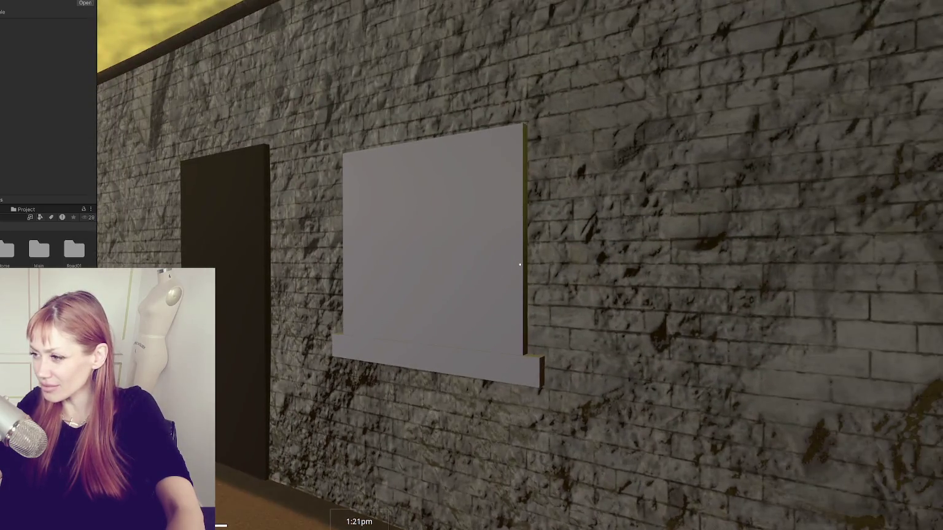
key(s)
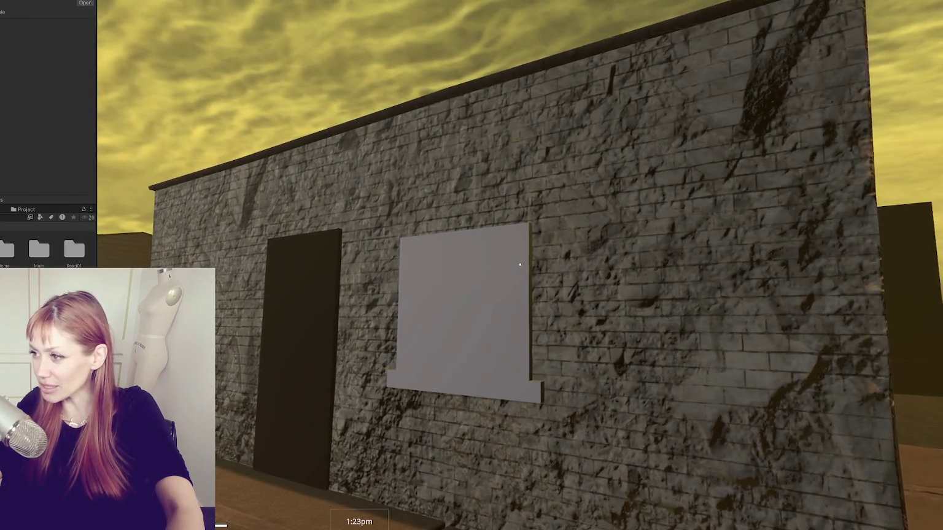
key(w)
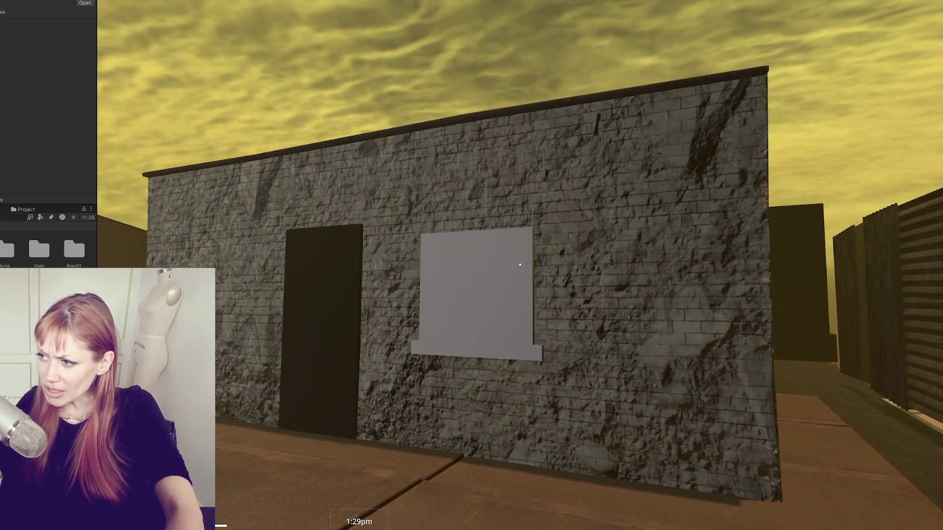
key(Escape)
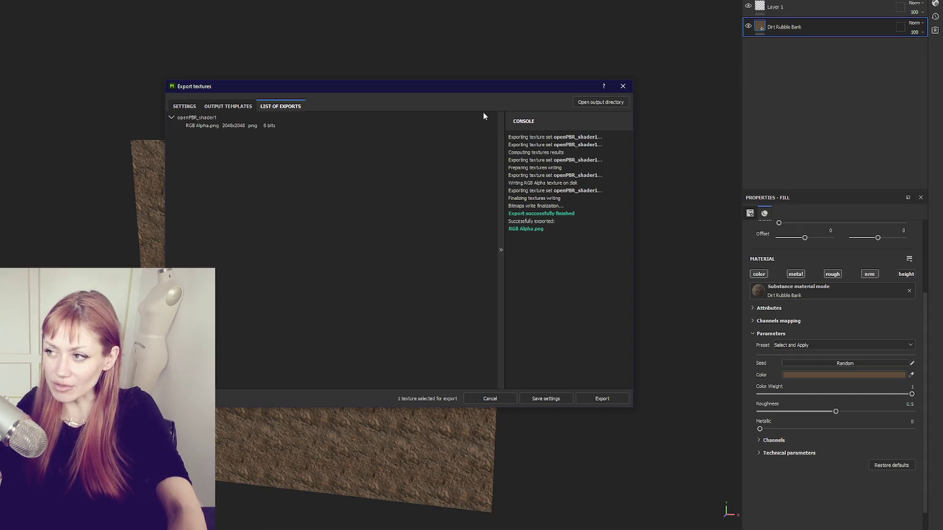
Step: Close the finished export dialog and orbit the mesh to show it is a cube
click(623, 86)
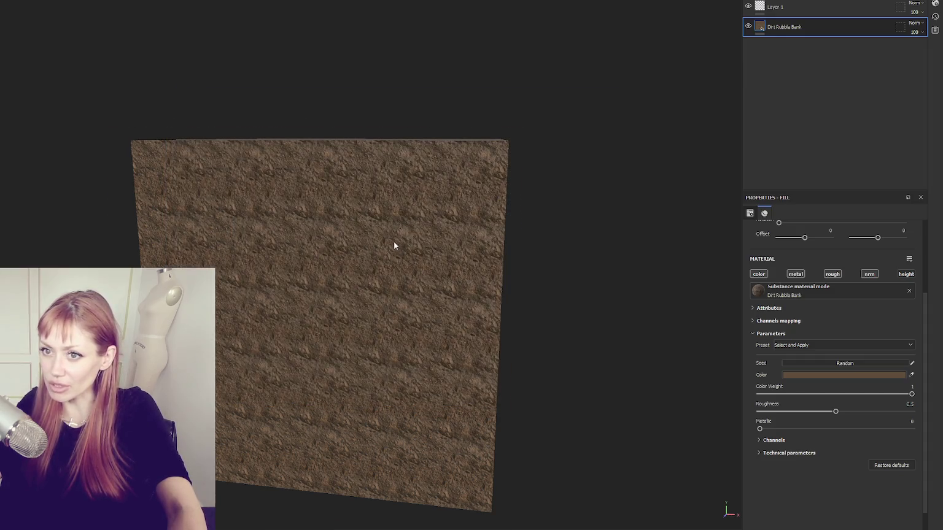
scroll(423, 174, down, 3)
drag(458, 178, 459, 196)
scroll(430, 187, up, 3)
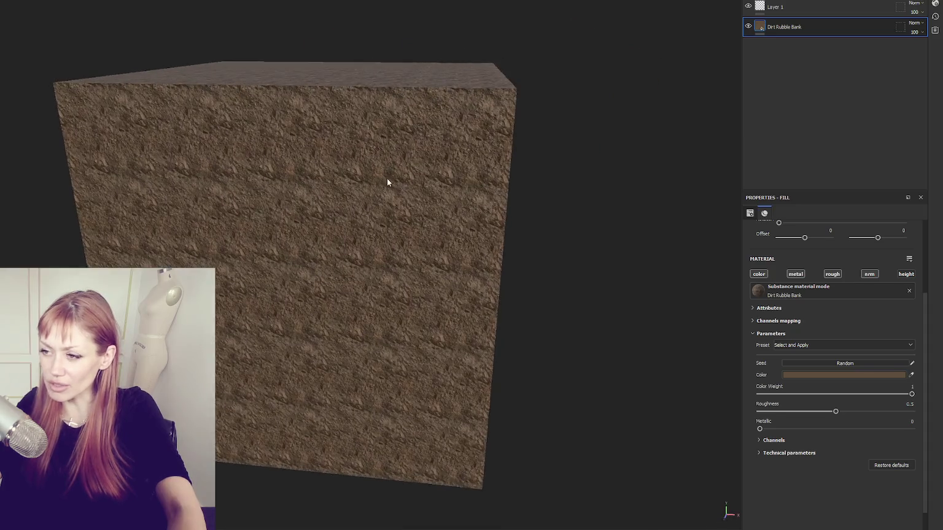
scroll(388, 183, down, 3)
drag(369, 267, 480, 293)
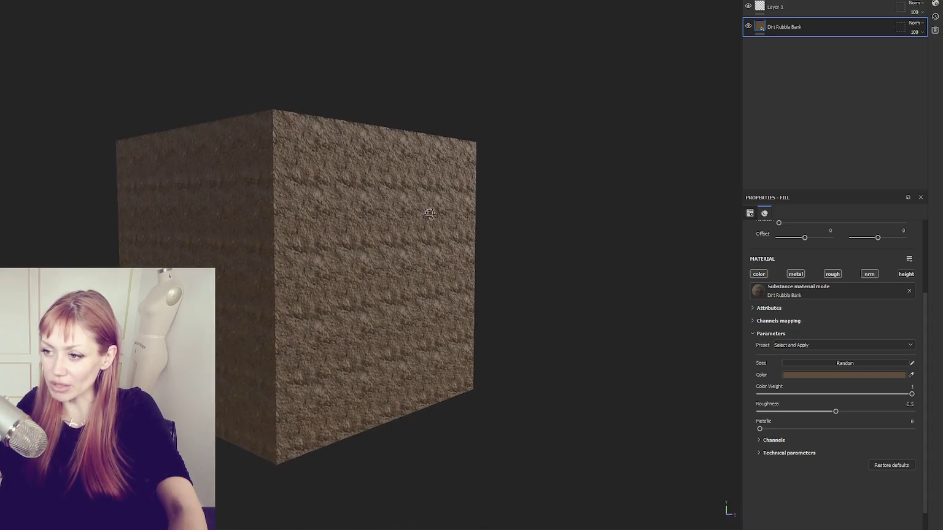
mouse_move(429, 213)
mouse_down()
mouse_move(38, 216)
mouse_move(432, 249)
mouse_move(477, 190)
mouse_move(310, 148)
mouse_move(348, 168)
mouse_move(265, 99)
mouse_move(339, 159)
mouse_move(349, 189)
mouse_up()
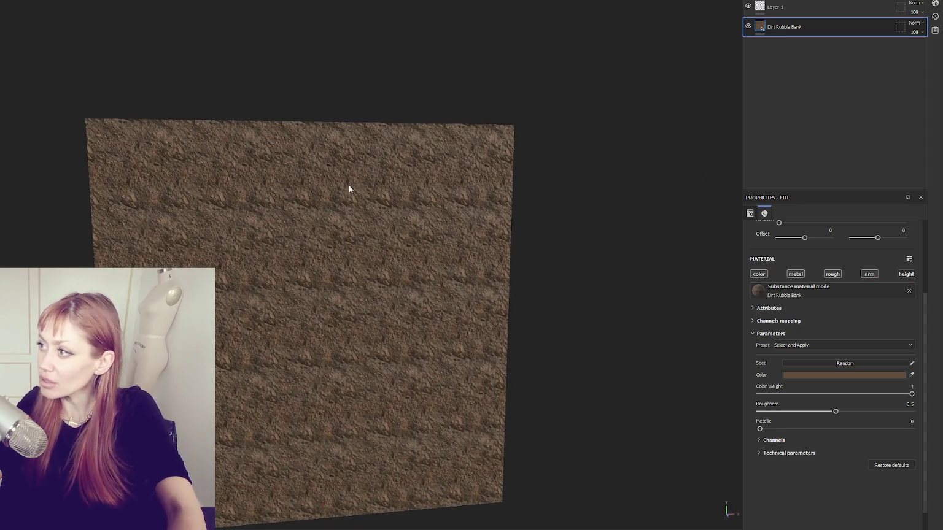
Step: Select Layer 1 and switch to the 2D-only texture view to examine the unwrapped layout
click(786, 9)
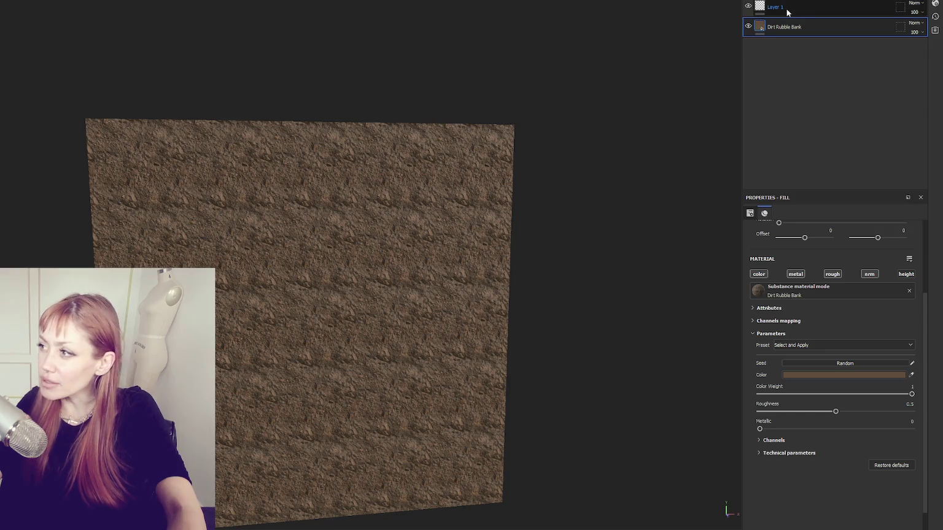
key(F1)
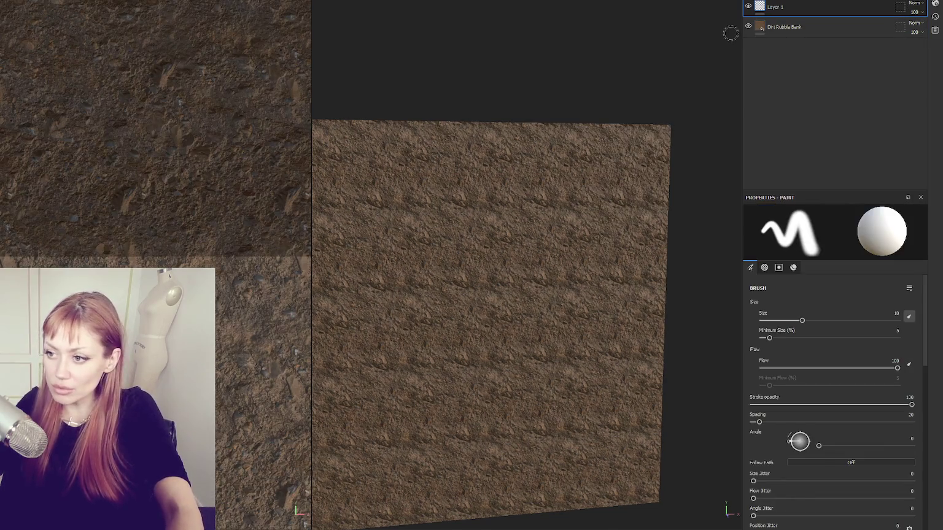
scroll(191, 248, down, 5)
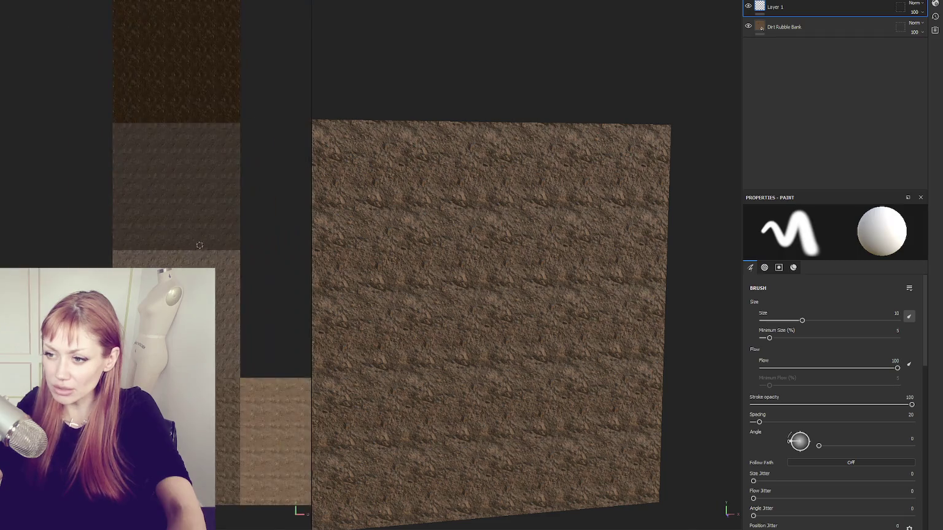
key(F3)
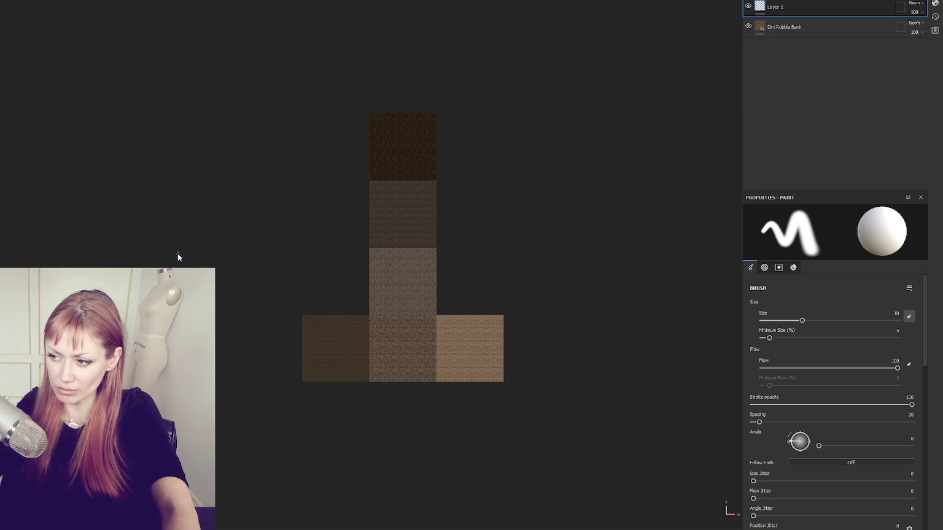
scroll(365, 310, up, 3)
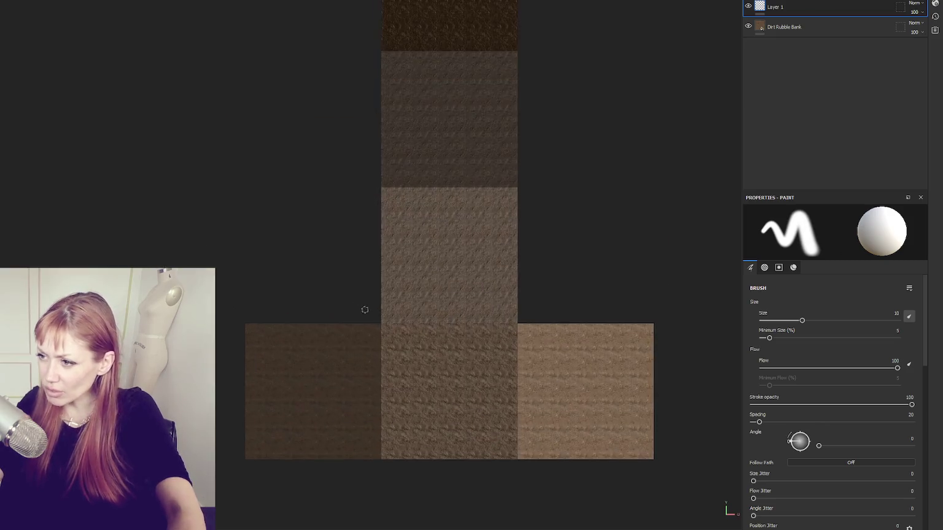
scroll(364, 311, up, 3)
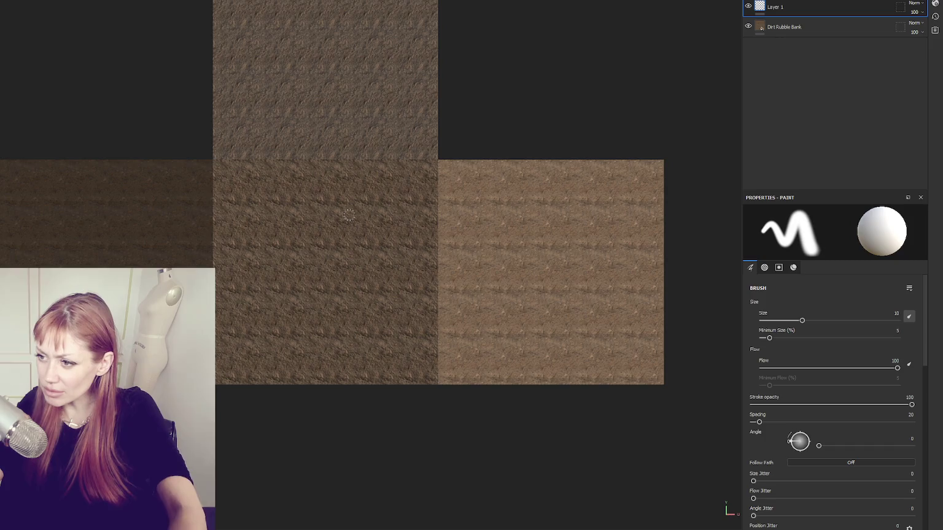
scroll(349, 215, down, 3)
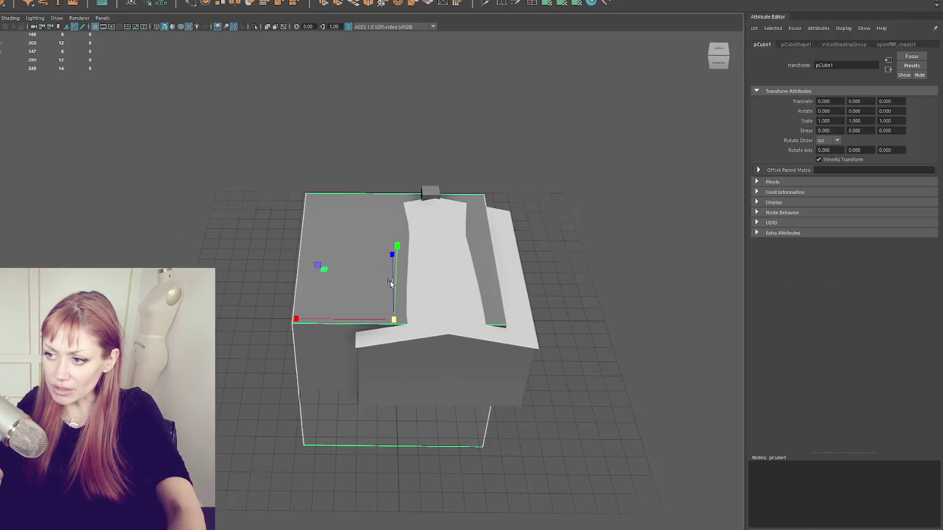
Step: Switch to face selection and give the cube's top face a planar UV projection
right_click(267, 154)
click(267, 173)
drag(324, 273, 543, 47)
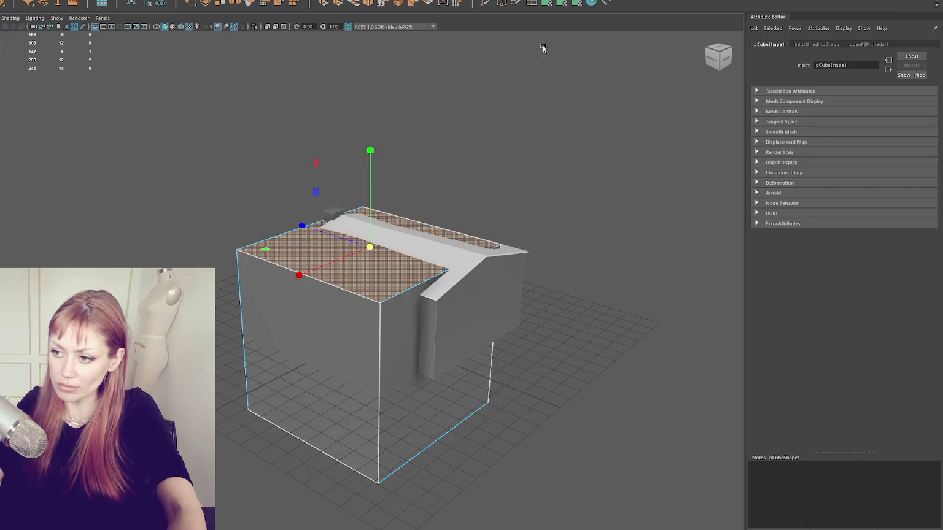
click(570, 4)
Step: Planar-project a side face, trying it rotated 90 degrees and then without rotation
click(358, 417)
click(472, 284)
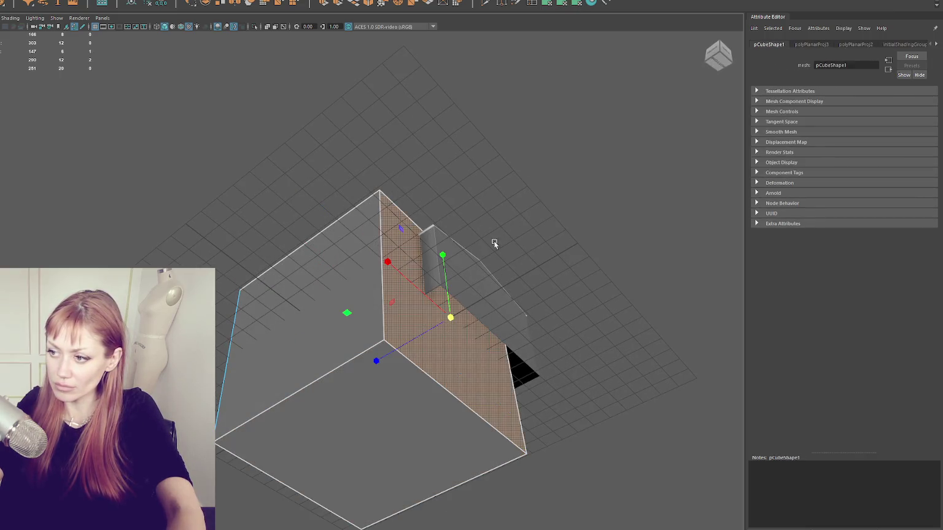
click(584, 6)
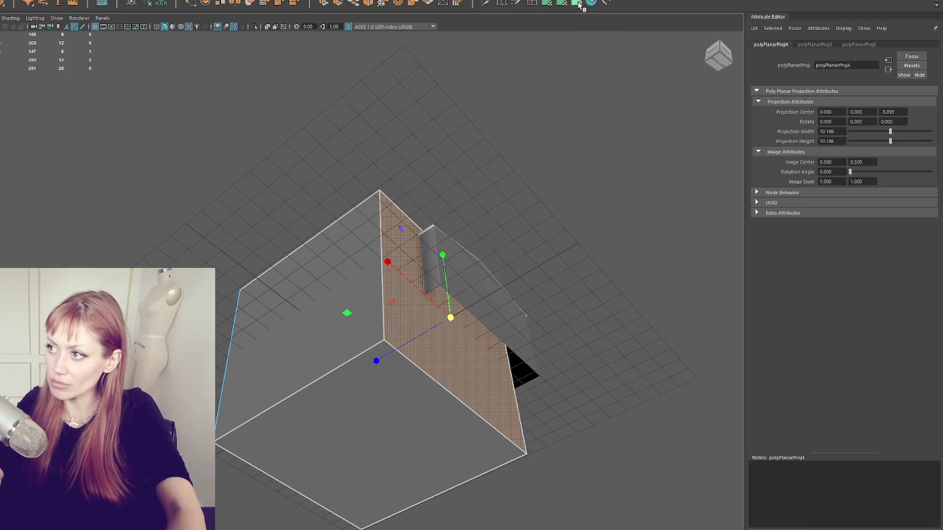
click(547, 4)
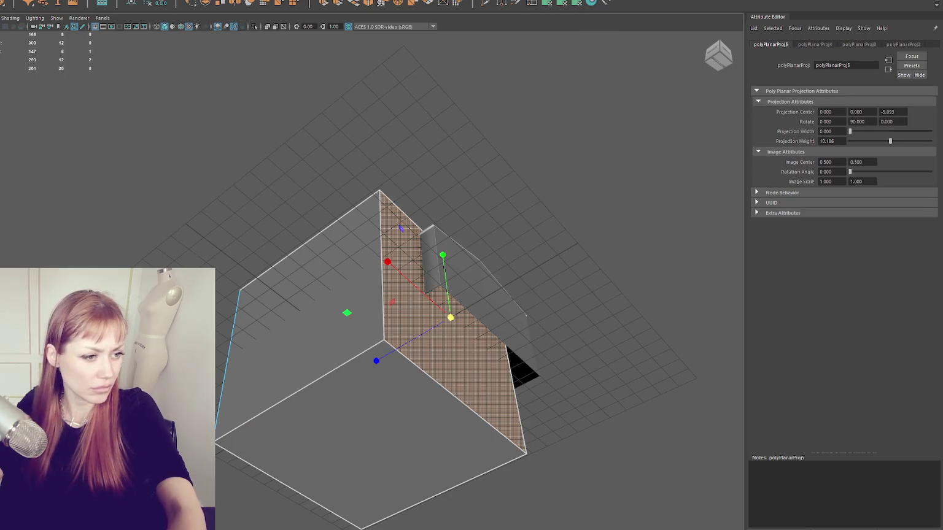
click(570, 5)
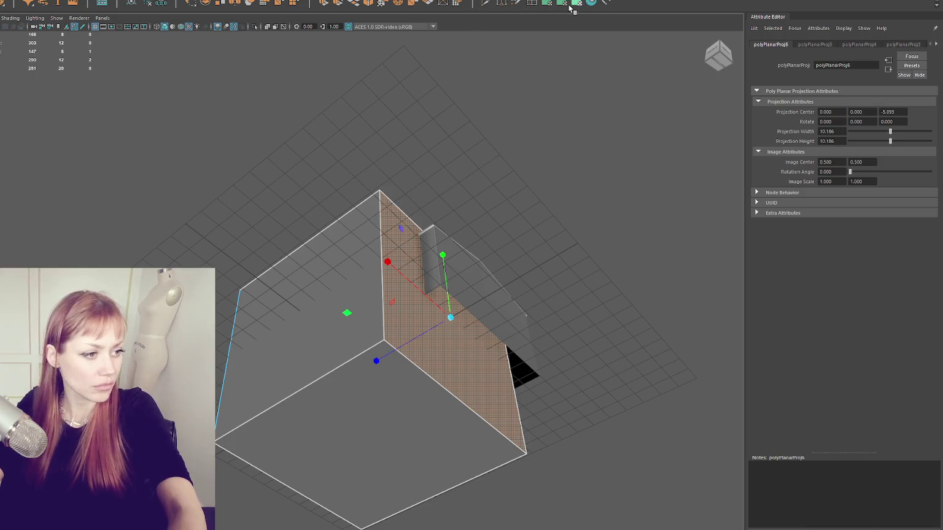
Step: Planar-project the cube's opposite and right side faces
drag(512, 242, 265, 329)
click(266, 329)
key(g)
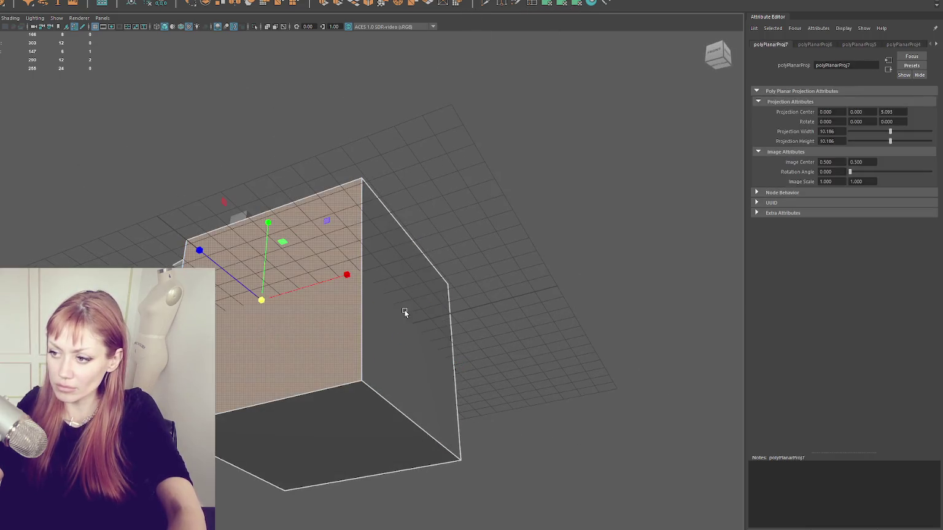
click(404, 312)
click(547, 5)
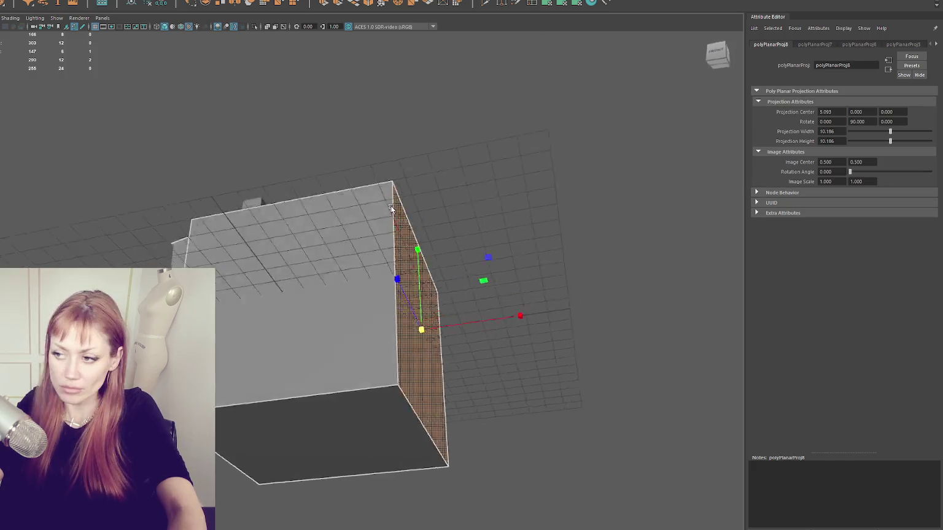
drag(387, 206, 264, 211)
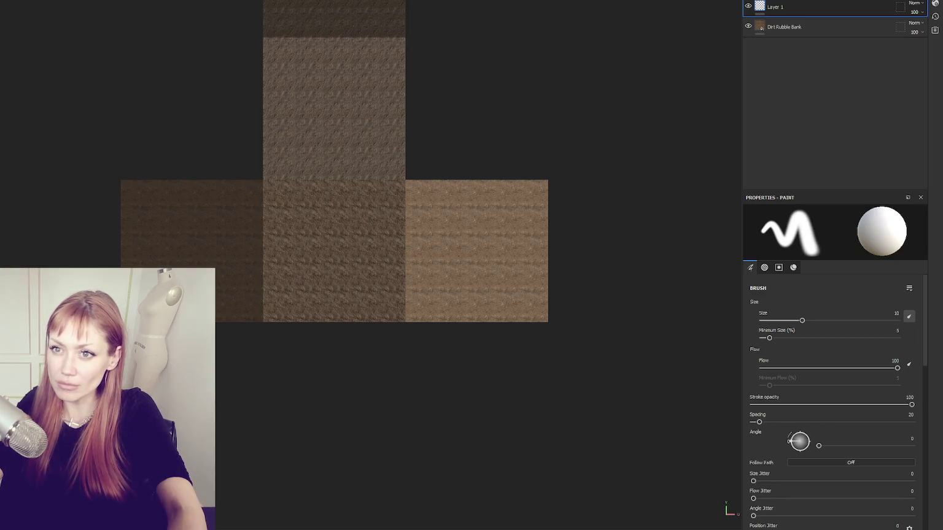
Step: Create a new project from fortextures.fbx and split the viewport into 3D and 2D views
click(471, 181)
double_click(627, 237)
click(433, 324)
scroll(481, 173, down, 3)
mouse_move(482, 181)
mouse_down()
mouse_move(356, 202)
mouse_move(551, 146)
mouse_move(411, 280)
mouse_move(451, 137)
mouse_move(418, 190)
mouse_up()
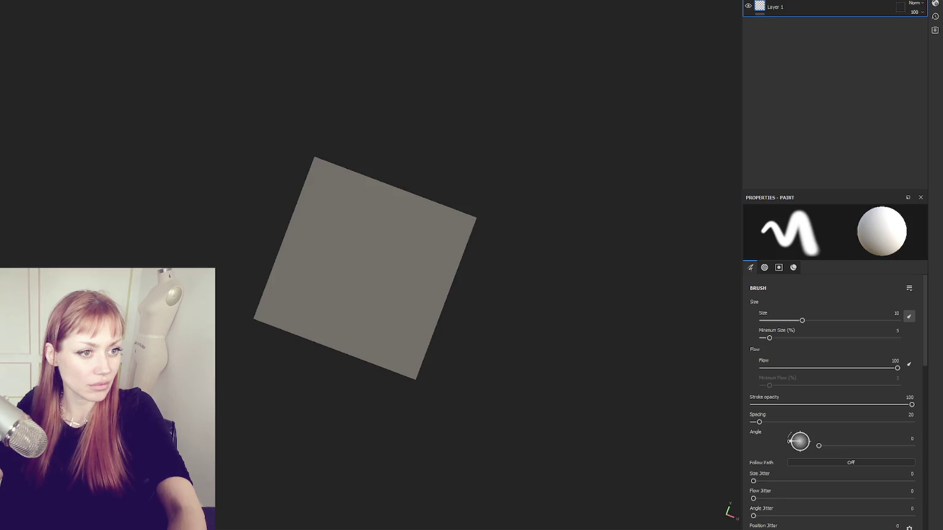
click(409, 235)
mouse_move(409, 234)
mouse_down()
mouse_move(430, 231)
mouse_move(436, 160)
mouse_move(340, 154)
mouse_up()
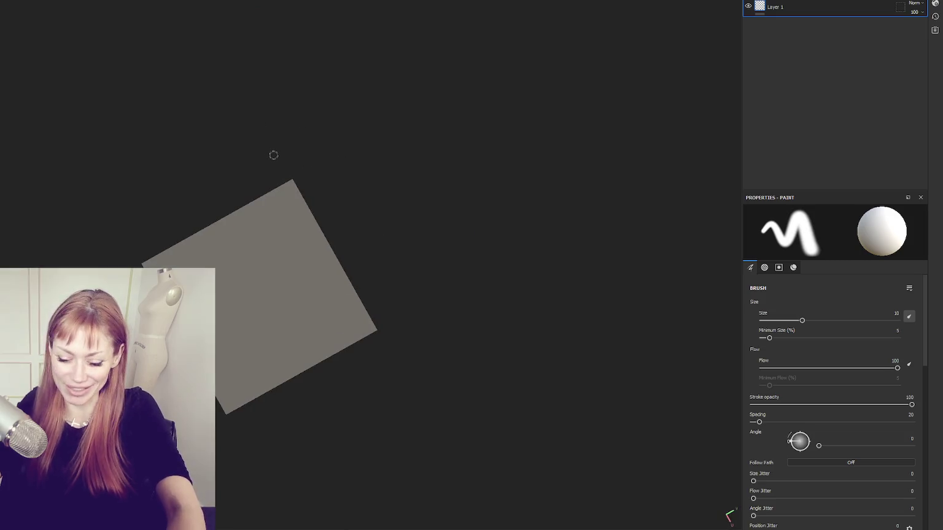
key(F1)
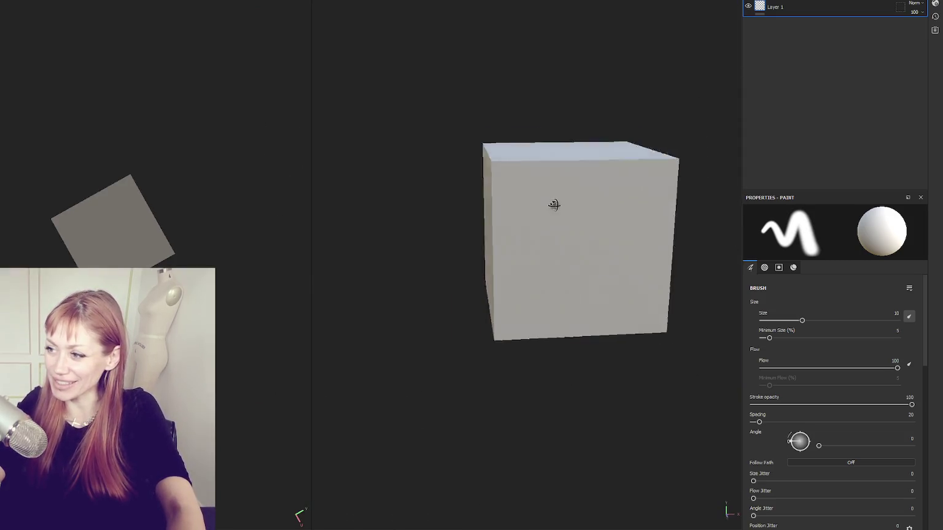
Step: Paint two test strokes on the cube's front face, then undo them
mouse_move(294, 210)
mouse_down()
mouse_move(207, 200)
mouse_move(289, 180)
mouse_up()
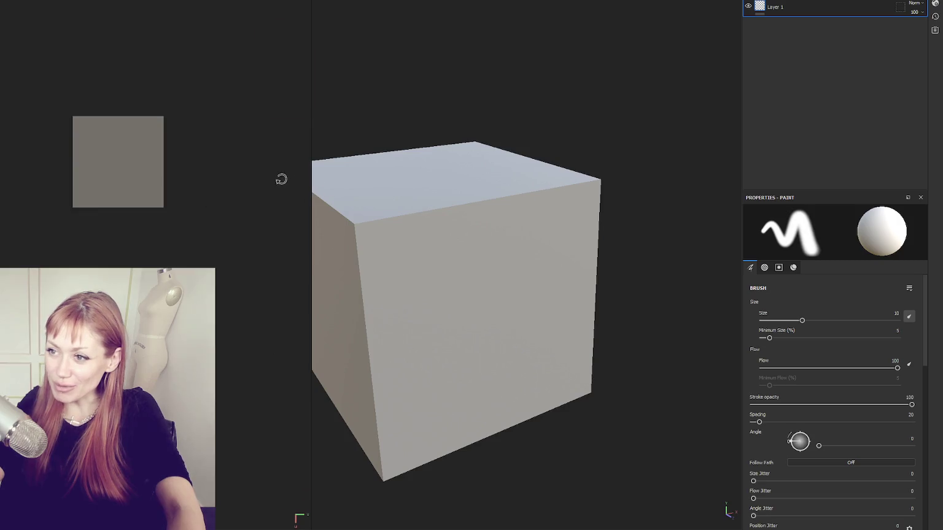
drag(470, 271, 479, 239)
mouse_move(233, 295)
mouse_down()
mouse_move(206, 261)
mouse_move(149, 270)
mouse_up()
mouse_move(490, 263)
mouse_down()
mouse_move(511, 303)
mouse_move(525, 197)
mouse_up()
key(ctrl+z)
key(ctrl+z)
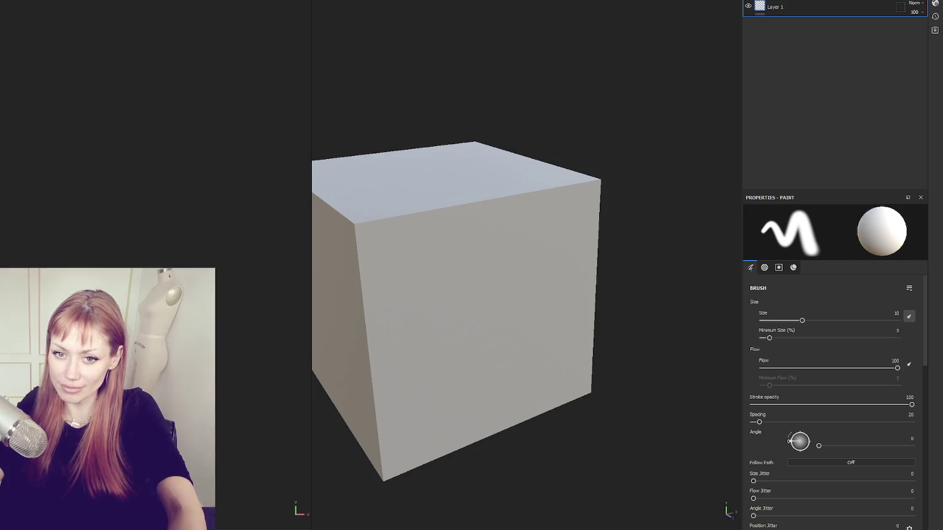
Step: Paint white drips running down from the cube's top edge, then add a folder above Layer 1
mouse_move(376, 241)
mouse_down()
mouse_move(582, 198)
mouse_move(356, 236)
mouse_move(485, 226)
mouse_move(363, 245)
mouse_up()
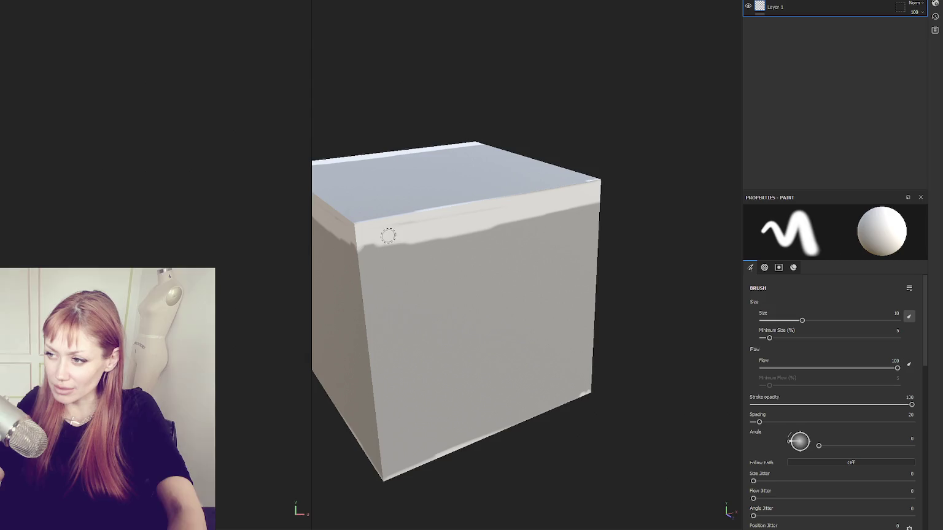
mouse_move(505, 208)
mouse_down()
mouse_move(486, 213)
mouse_move(497, 370)
mouse_up()
mouse_move(490, 294)
mouse_down()
mouse_move(497, 219)
mouse_move(519, 249)
mouse_move(538, 222)
mouse_move(570, 299)
mouse_up()
mouse_move(569, 334)
mouse_down()
mouse_move(574, 393)
mouse_move(575, 218)
mouse_move(597, 276)
mouse_move(598, 215)
mouse_up()
mouse_move(361, 218)
mouse_down()
mouse_move(388, 368)
mouse_move(412, 224)
mouse_move(484, 220)
mouse_up()
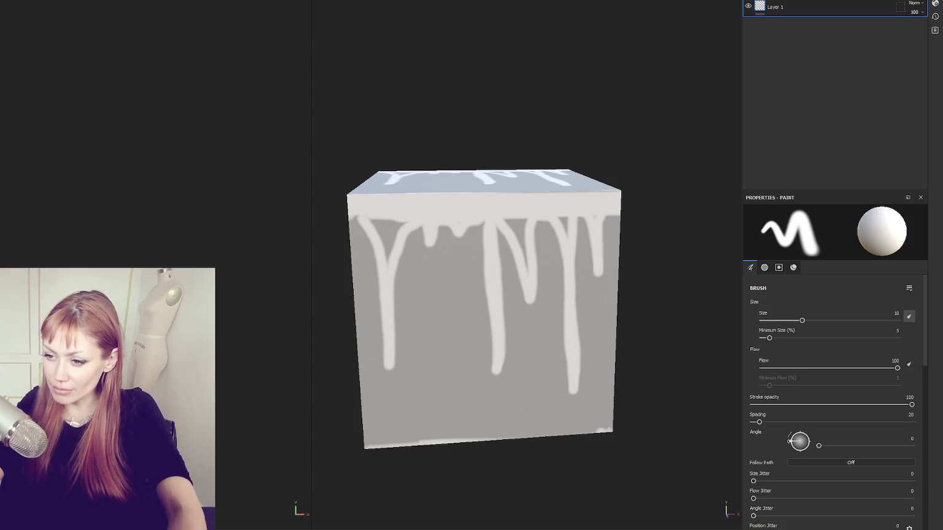
scroll(825, 372, down, 10)
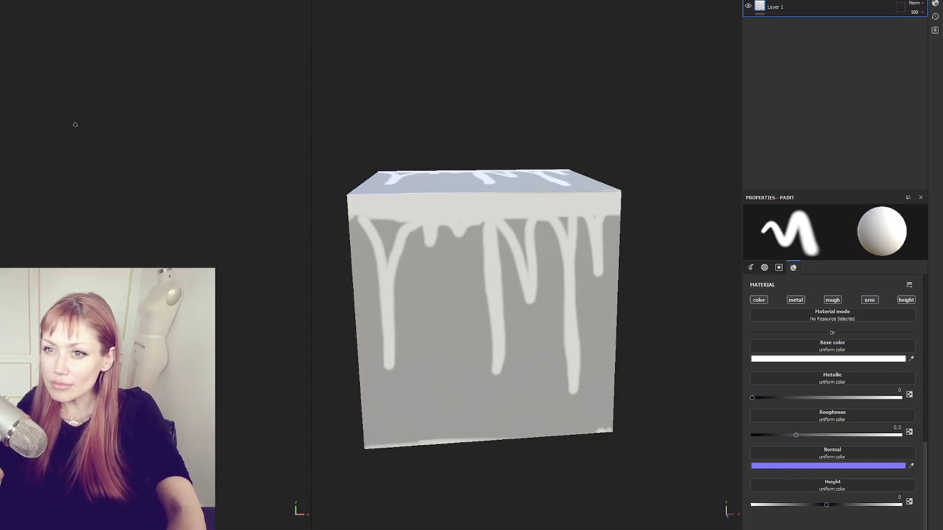
scroll(878, 397, up, 5)
scroll(853, 380, up, 5)
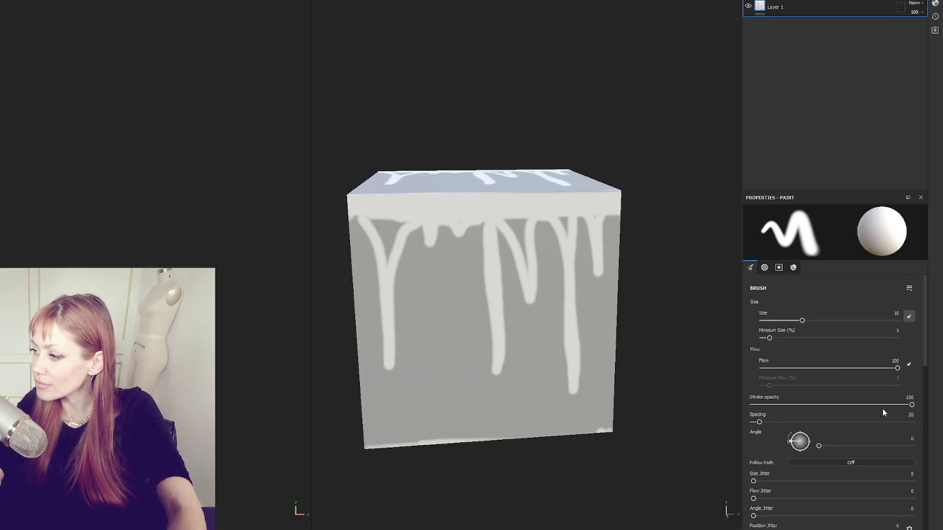
key(ctrl+g)
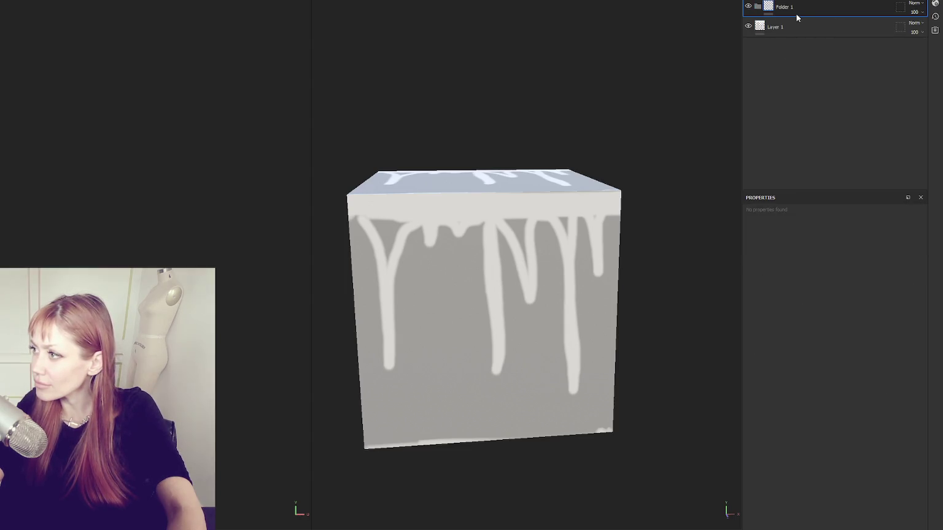
Step: Replace Layer 1 with Fill layer 1 and give Folder 1 a black mask
click(804, 39)
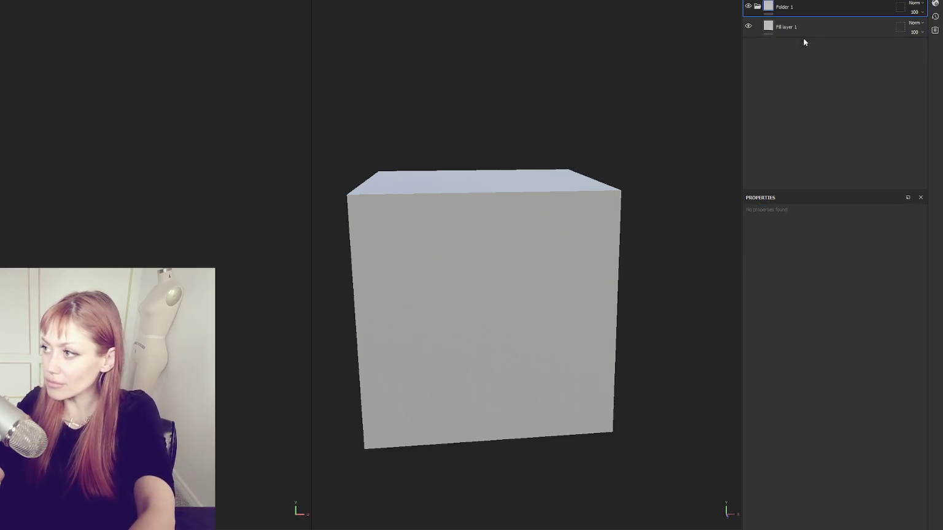
right_click(803, 38)
click(793, 43)
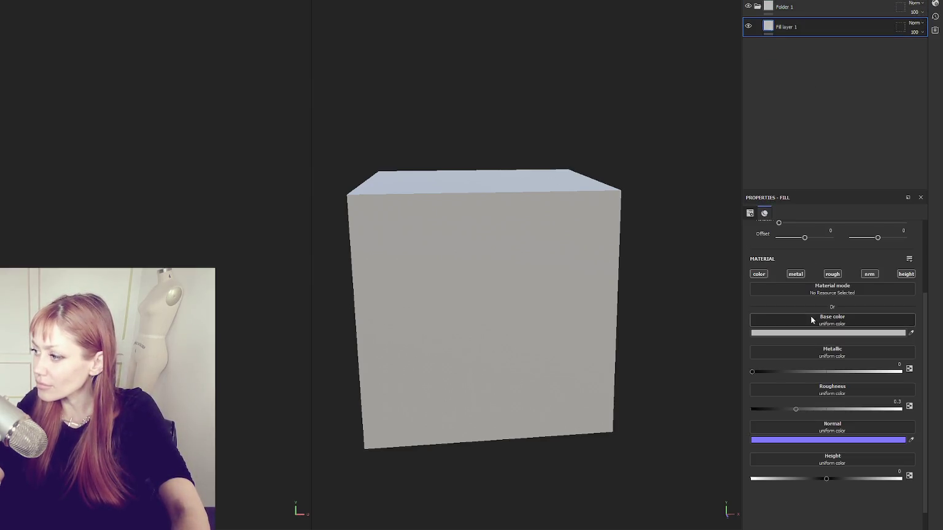
right_click(805, 10)
click(810, 23)
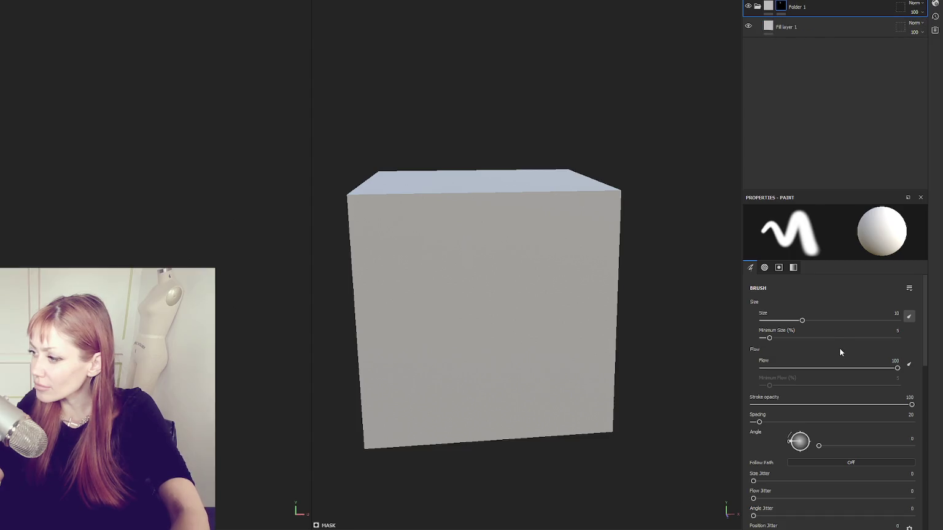
Step: Duplicate into Folder 2 with Fill layer 2 and edit its Base color
scroll(833, 348, down, 2)
scroll(833, 352, down, 2)
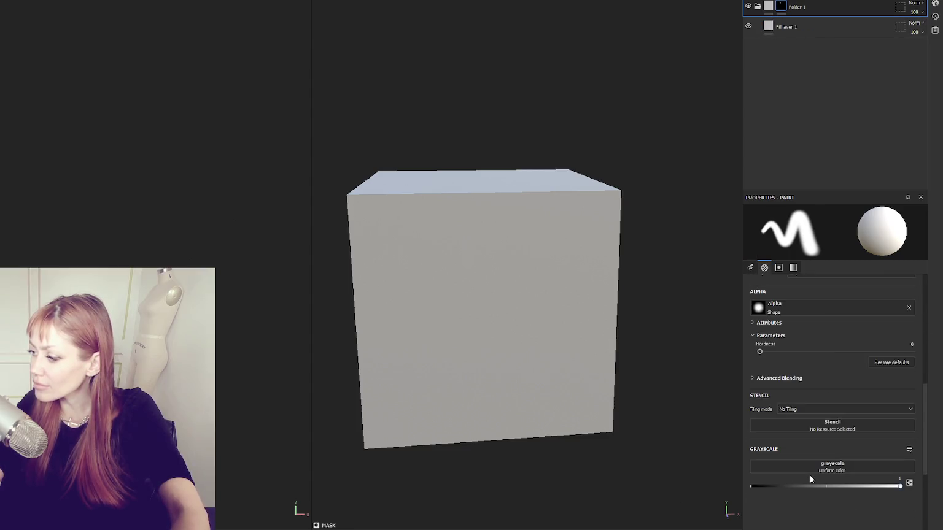
scroll(819, 381, up, 2)
scroll(817, 369, up, 2)
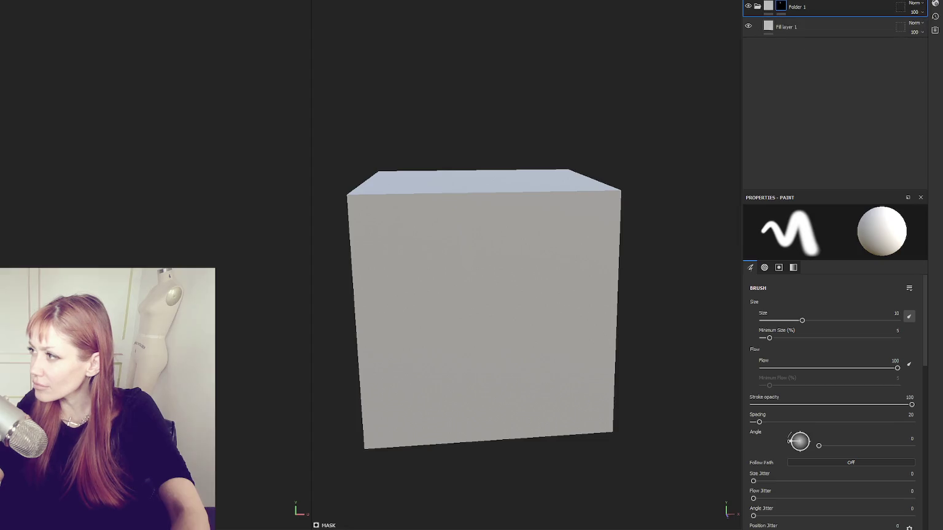
mouse_move(817, 6)
mouse_down()
mouse_move(812, 101)
mouse_move(803, 73)
mouse_up()
click(803, 72)
click(853, 332)
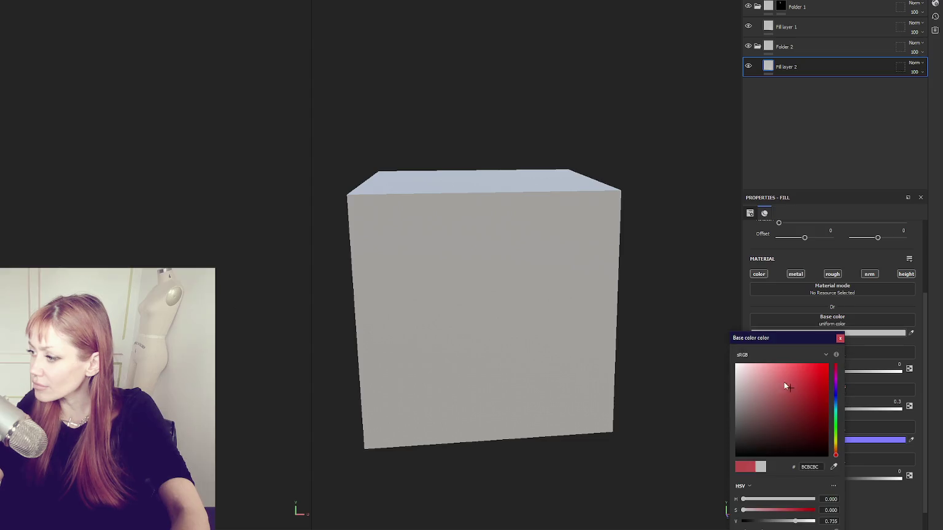
click(758, 47)
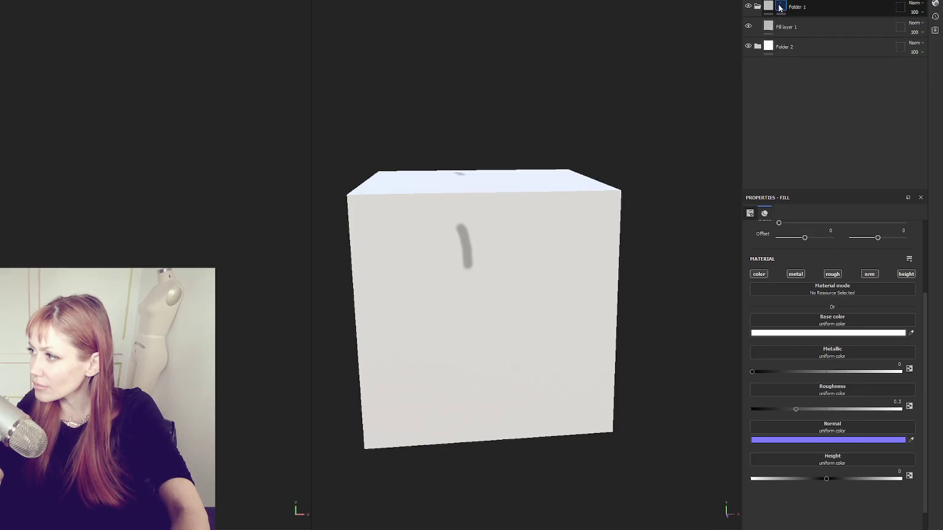
Step: Add a black mask to Folder 1 and paint a grey stroke on the front face
right_click(781, 6)
click(788, 22)
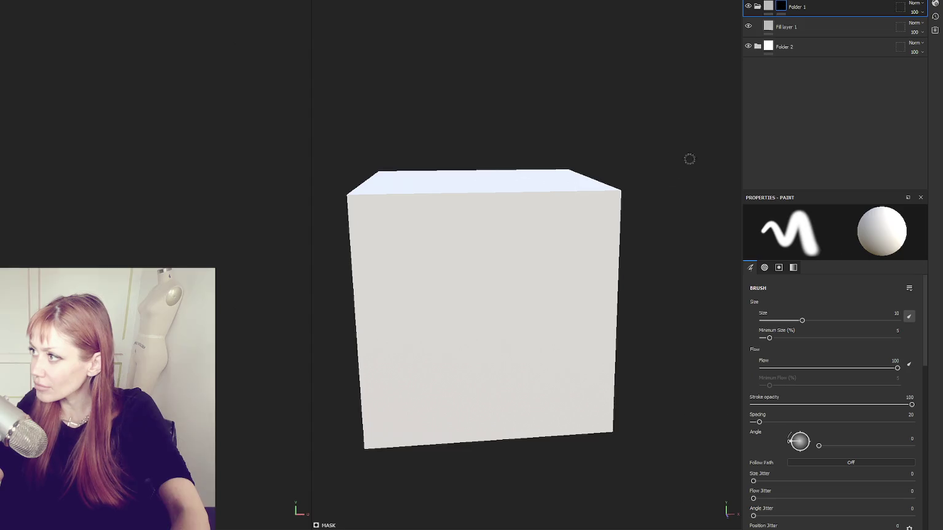
scroll(467, 187, up, 2)
drag(391, 198, 442, 196)
Step: Paint a grey band along the cube's top front edge, undoing one stray stroke
drag(597, 231, 573, 229)
mouse_move(381, 207)
mouse_down()
mouse_move(527, 207)
mouse_move(311, 195)
mouse_up()
drag(473, 186, 626, 185)
mouse_move(313, 196)
mouse_down()
mouse_move(648, 200)
mouse_move(320, 207)
mouse_move(638, 187)
mouse_move(417, 187)
mouse_move(645, 190)
mouse_up()
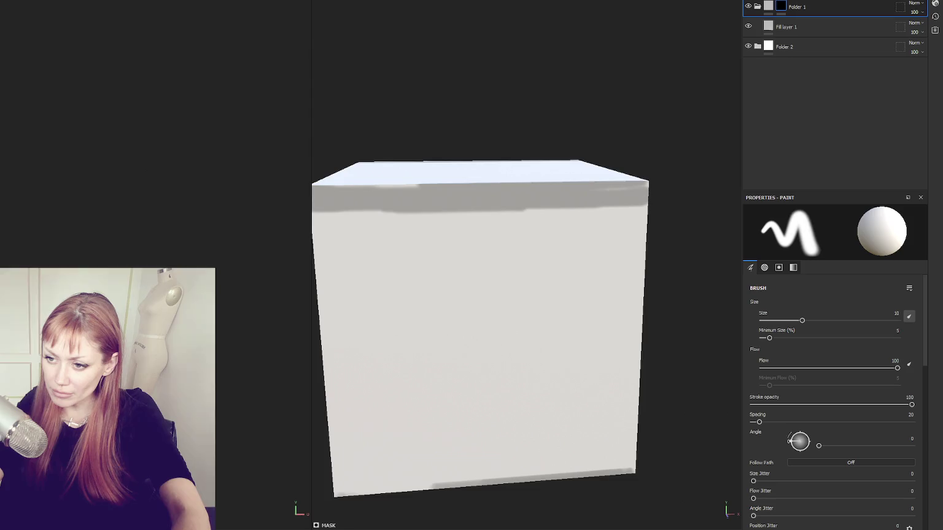
mouse_move(420, 186)
mouse_down()
mouse_move(329, 186)
mouse_move(419, 186)
mouse_up()
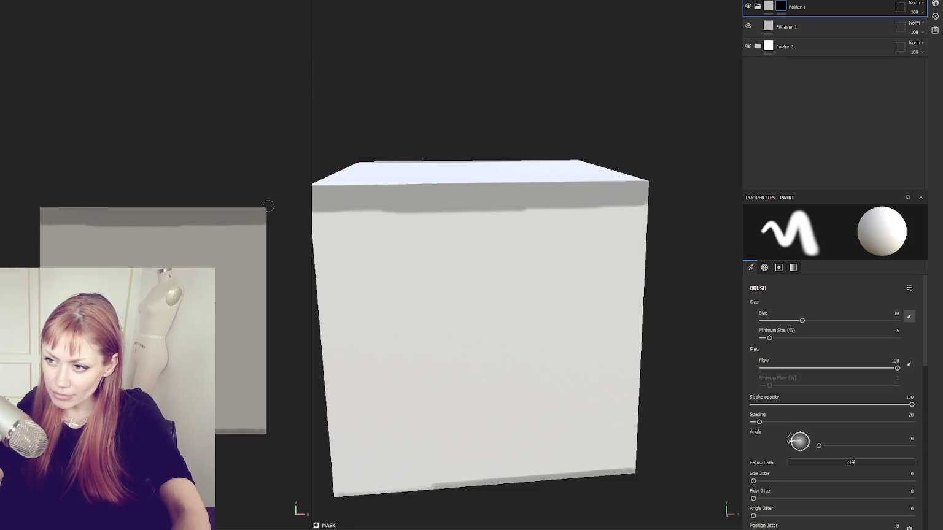
mouse_move(268, 206)
mouse_down()
mouse_move(23, 212)
mouse_move(42, 236)
mouse_move(41, 254)
mouse_up()
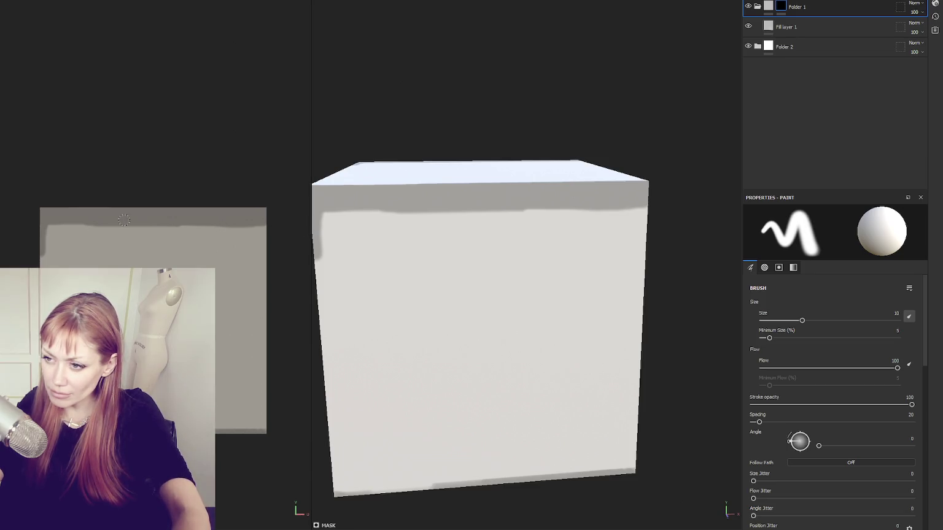
key(ctrl+z)
Step: Paint grey drips of varying length down the front face from the top edge
mouse_move(71, 220)
mouse_down()
mouse_move(75, 259)
mouse_move(73, 230)
mouse_up()
drag(135, 223, 138, 359)
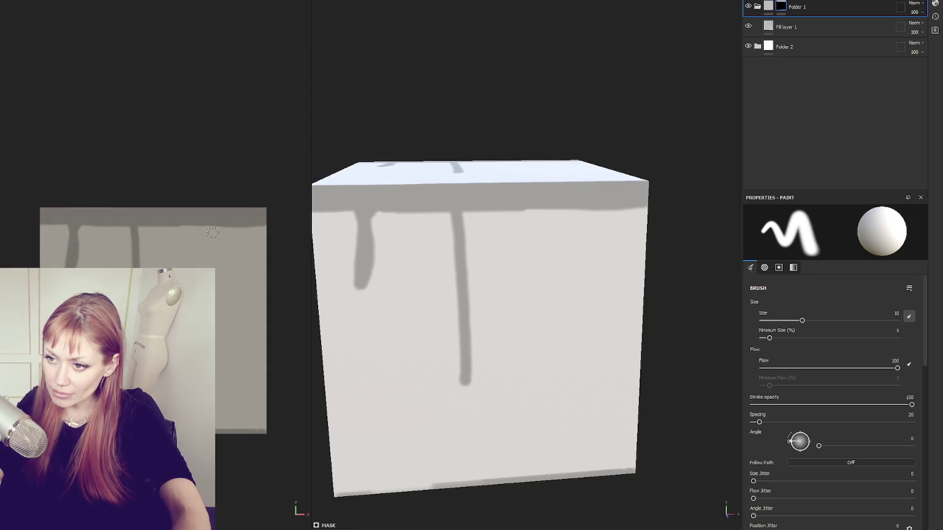
drag(214, 226, 218, 328)
drag(250, 219, 242, 271)
mouse_move(235, 238)
mouse_down()
mouse_move(238, 246)
mouse_move(219, 239)
mouse_up()
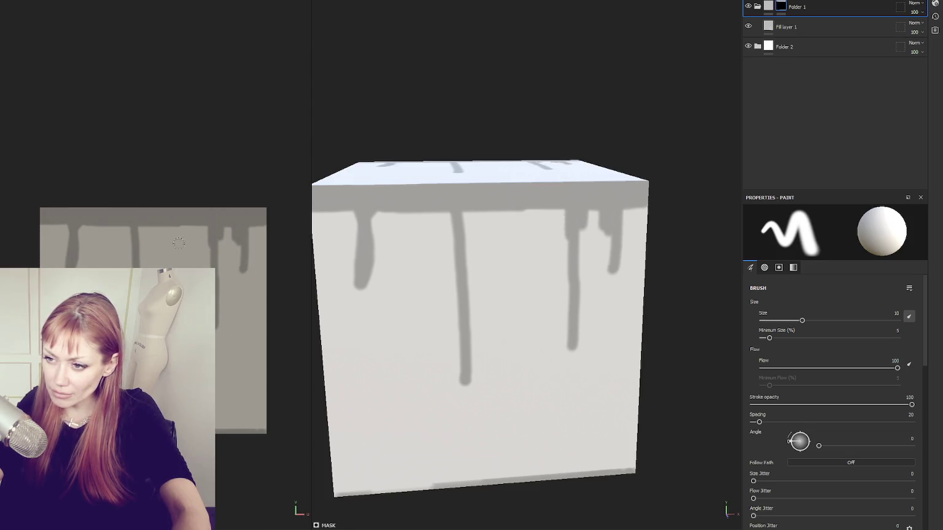
mouse_move(156, 220)
mouse_down()
mouse_move(155, 282)
mouse_move(179, 260)
mouse_up()
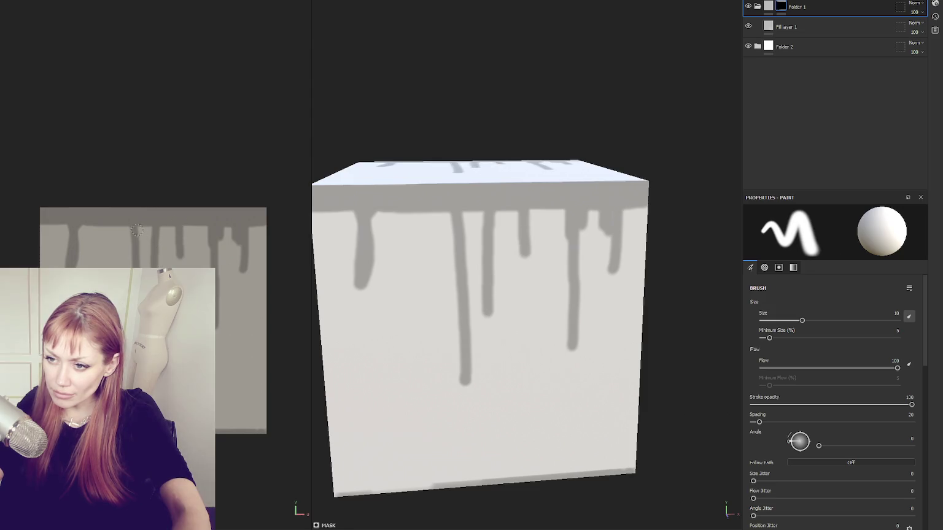
drag(117, 223, 118, 252)
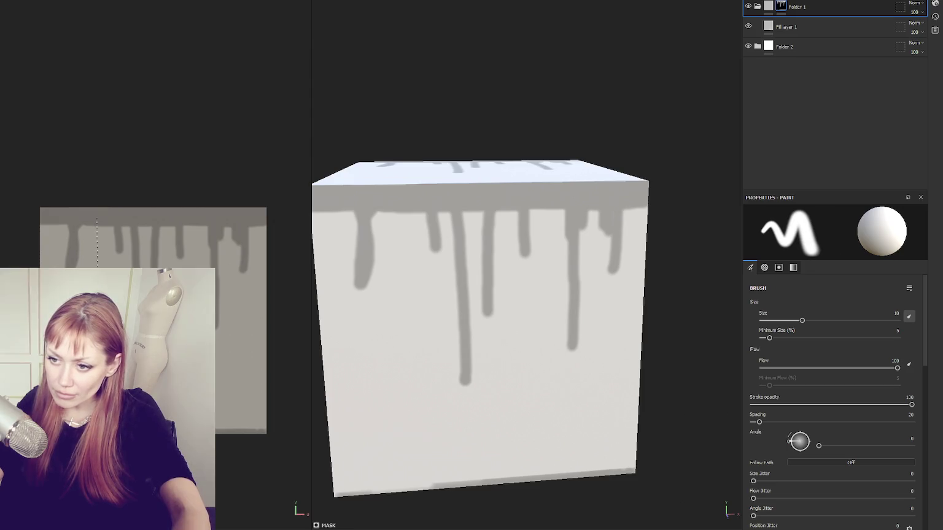
drag(96, 225, 96, 313)
drag(65, 219, 68, 265)
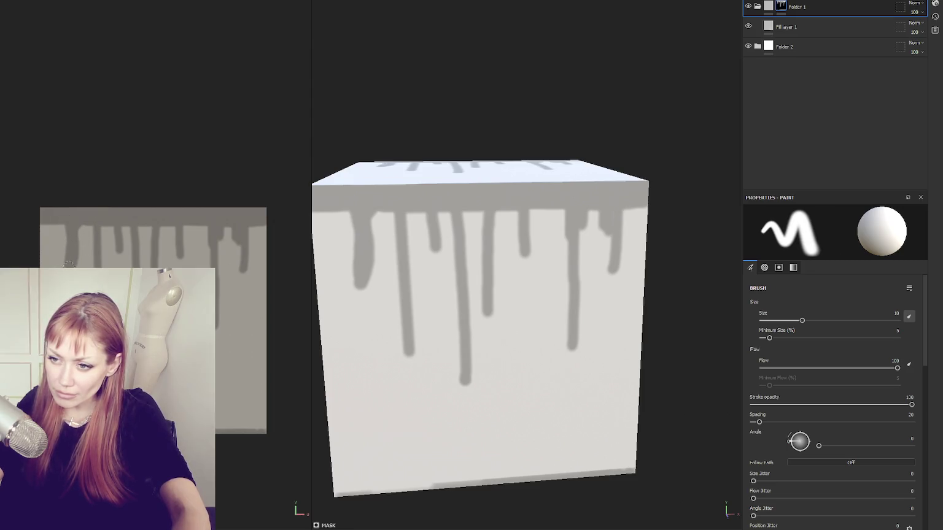
mouse_move(56, 222)
mouse_down()
mouse_move(61, 252)
mouse_move(50, 235)
mouse_move(50, 244)
mouse_up()
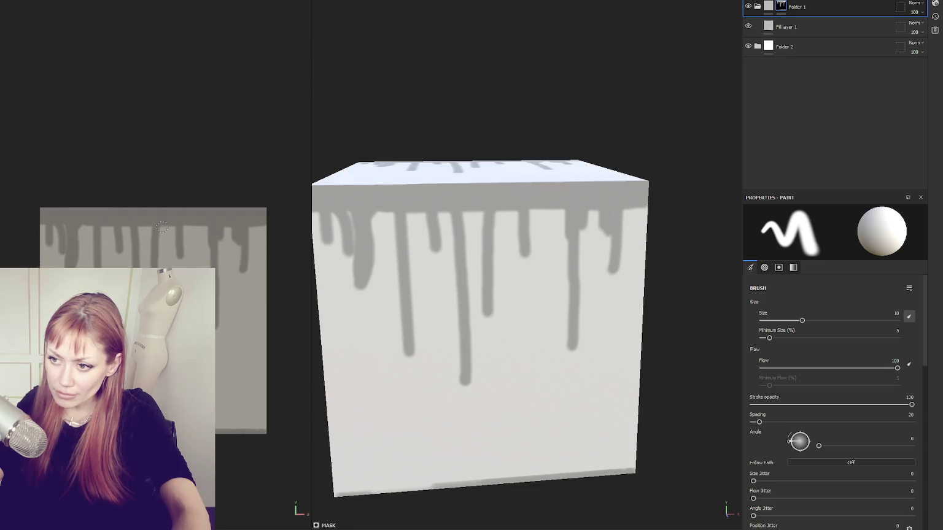
Step: Add more grey drips across the right half and middle of the front face
drag(172, 223, 171, 268)
drag(197, 225, 200, 269)
mouse_move(109, 224)
mouse_down()
mouse_move(114, 250)
mouse_move(92, 237)
mouse_move(94, 245)
mouse_up()
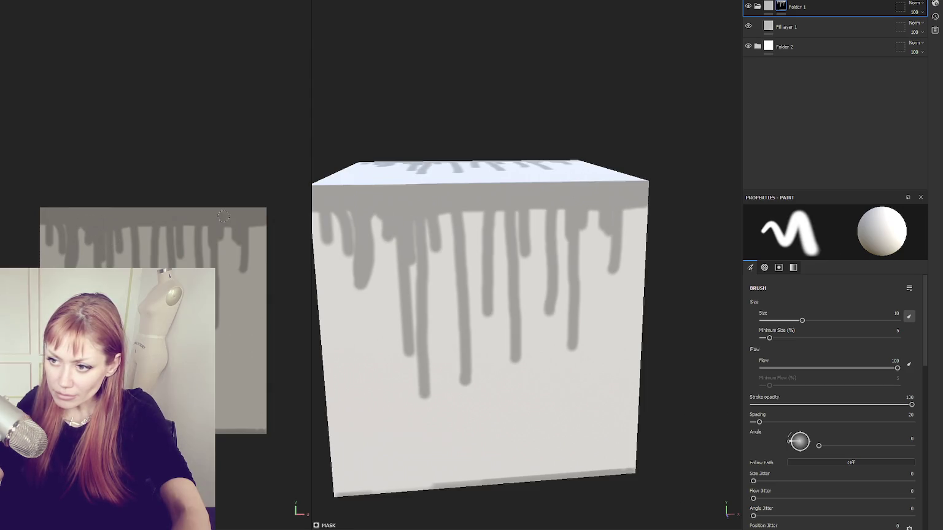
mouse_move(250, 224)
mouse_down()
mouse_move(248, 273)
mouse_move(256, 230)
mouse_up()
drag(165, 220, 166, 268)
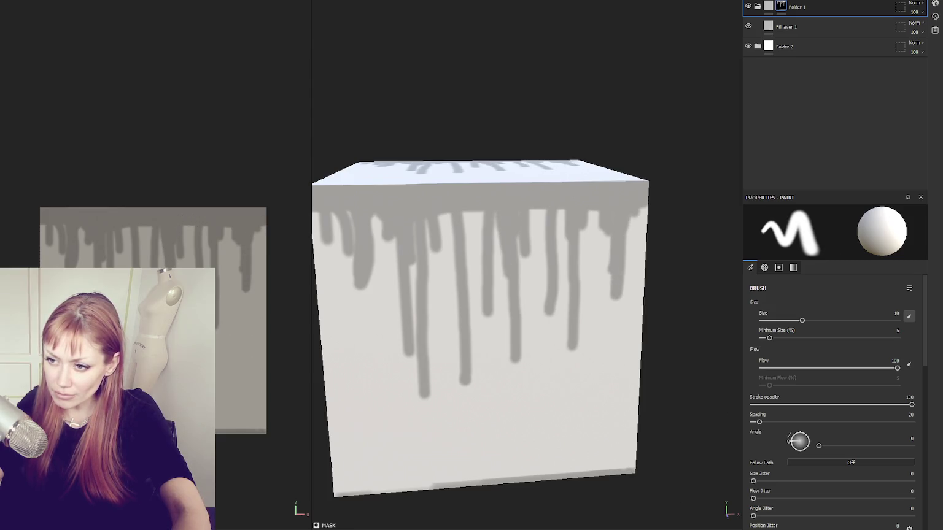
drag(151, 227, 155, 259)
drag(141, 225, 130, 276)
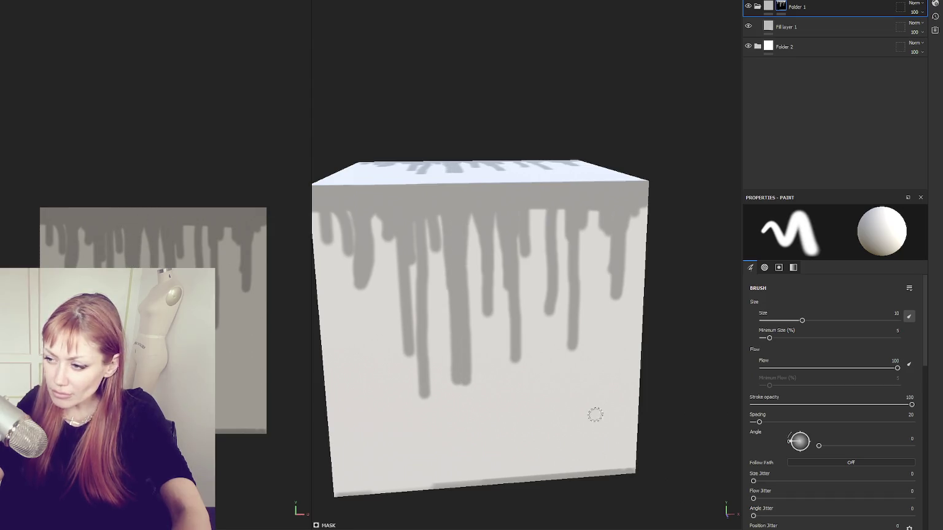
scroll(789, 439, down, 5)
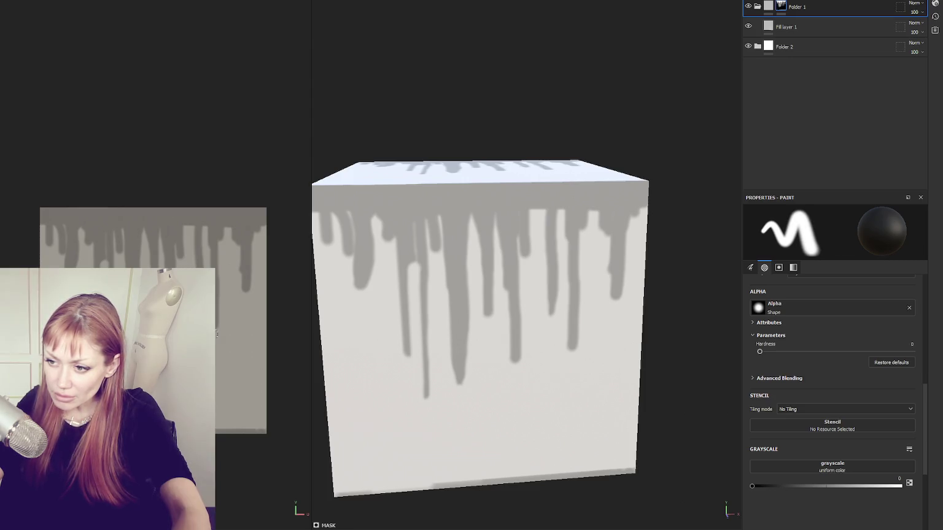
Step: Touch up two drips, set the mask Grayscale to 1, and paint more drips
drag(242, 258, 237, 312)
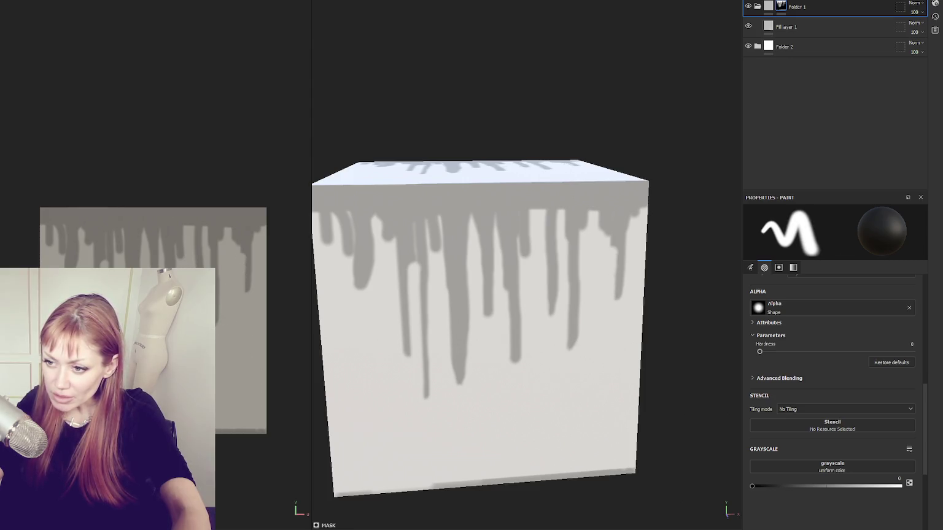
mouse_move(67, 268)
mouse_down()
mouse_move(65, 232)
mouse_move(62, 256)
mouse_up()
drag(796, 487, 902, 486)
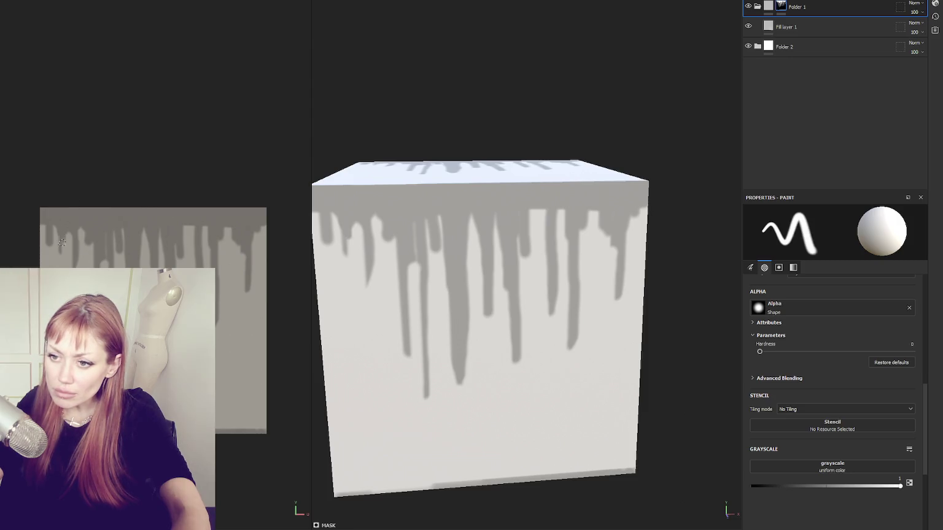
drag(91, 237, 86, 269)
mouse_move(71, 233)
mouse_down()
mouse_move(71, 268)
mouse_move(115, 268)
mouse_up()
scroll(182, 262, down, 1)
Step: Add a vertical drip and lengthen drips down the cube's right side
drag(175, 226, 181, 268)
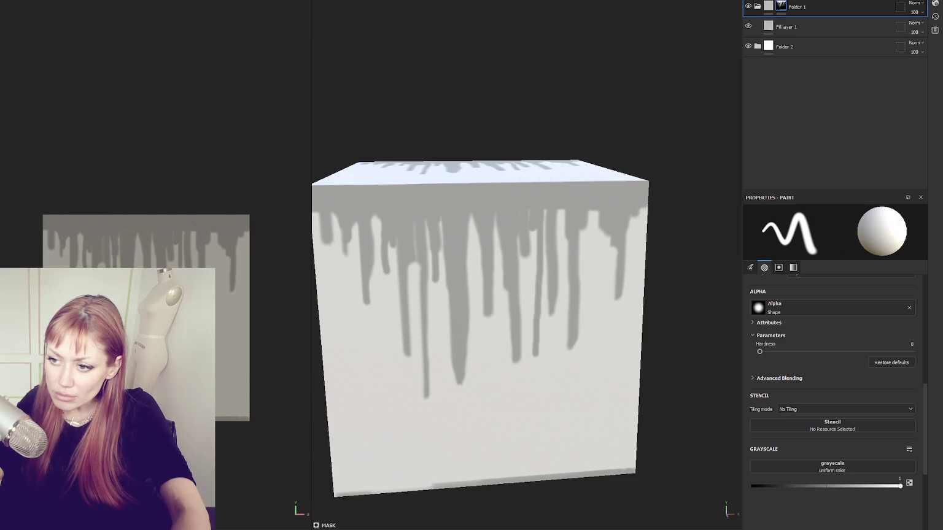
drag(169, 335, 168, 363)
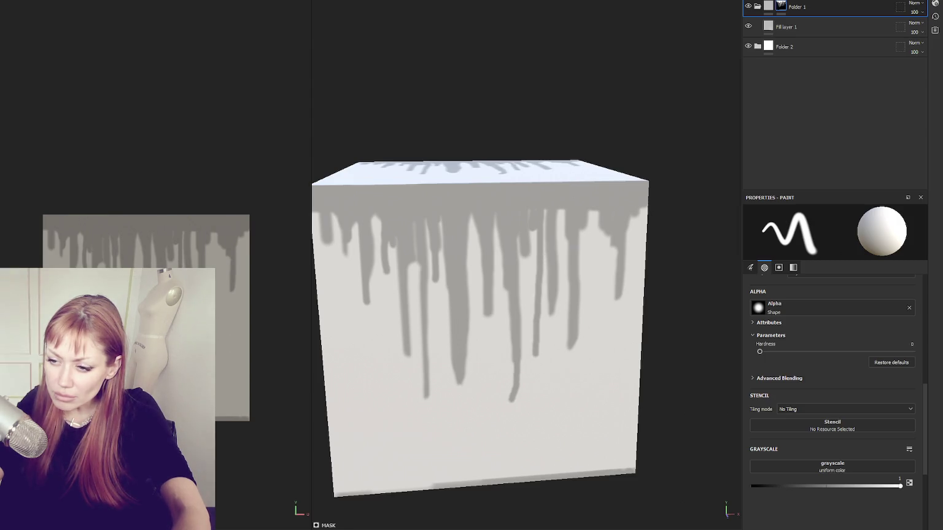
key(ctrl+z)
drag(169, 331, 169, 372)
drag(224, 237, 219, 379)
Step: Switch to black and paint out the grey band along the bottom edge
key(x)
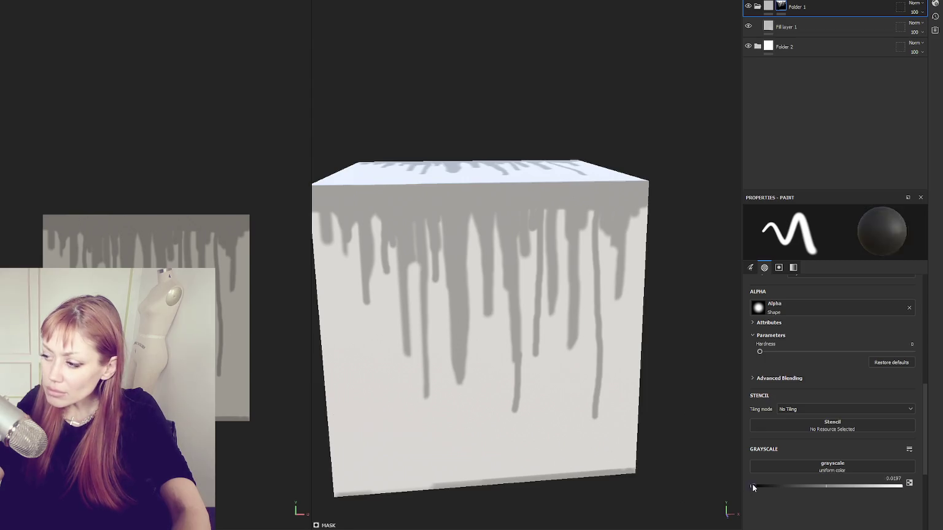
mouse_move(438, 483)
mouse_down()
mouse_move(619, 472)
mouse_move(589, 472)
mouse_up()
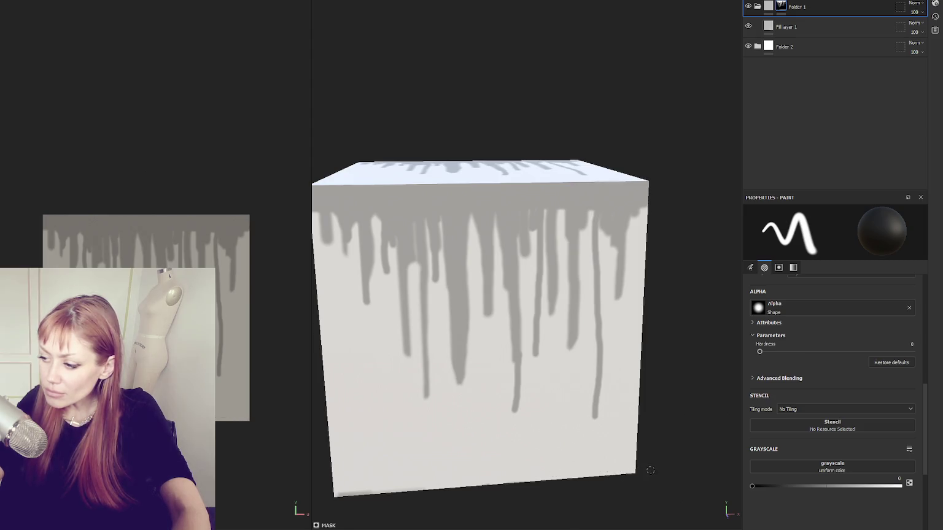
mouse_move(384, 489)
mouse_down()
mouse_move(342, 494)
mouse_move(487, 483)
mouse_up()
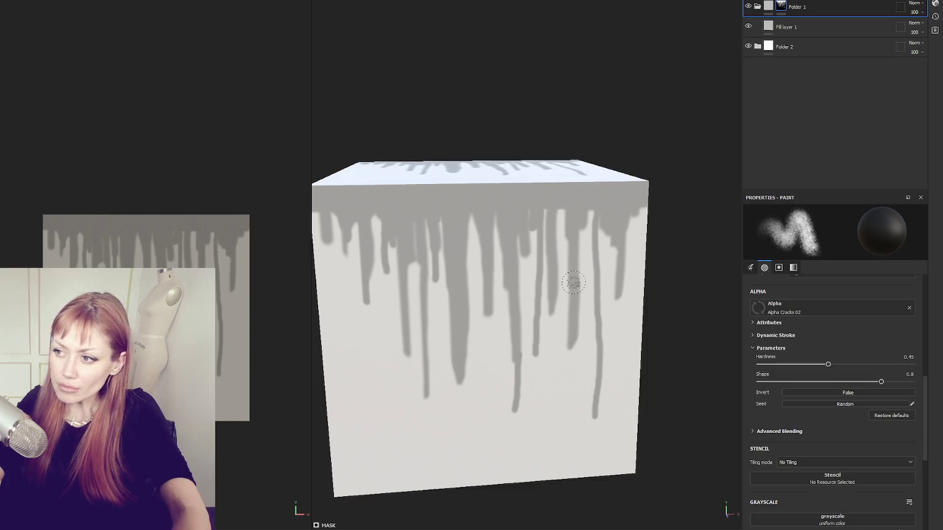
Step: Paint over the drips with the Alpha Cracks 02 brush to give them rough, cracked edges
drag(589, 212, 599, 252)
key(ctrl+z)
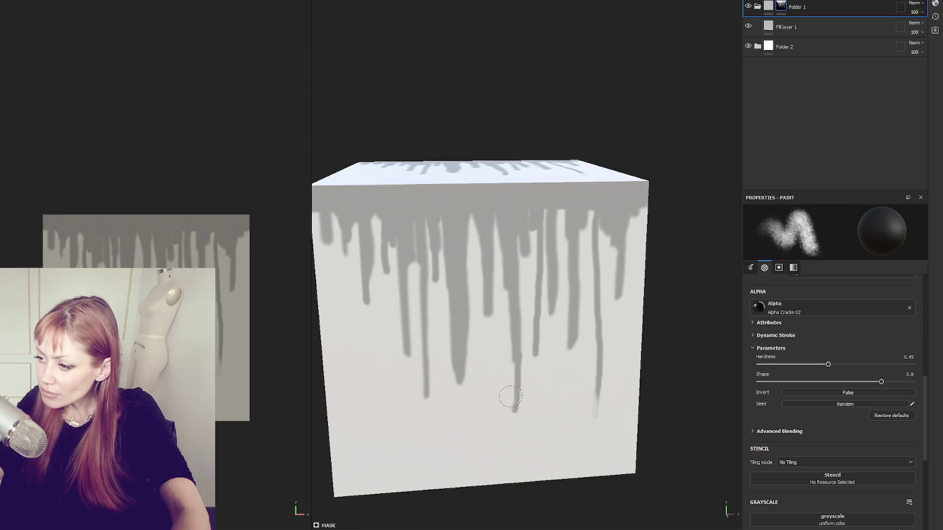
mouse_move(468, 239)
mouse_down()
mouse_move(448, 315)
mouse_move(447, 404)
mouse_move(467, 373)
mouse_move(433, 409)
mouse_move(468, 362)
mouse_move(415, 400)
mouse_move(414, 227)
mouse_move(412, 258)
mouse_up()
drag(598, 229, 583, 221)
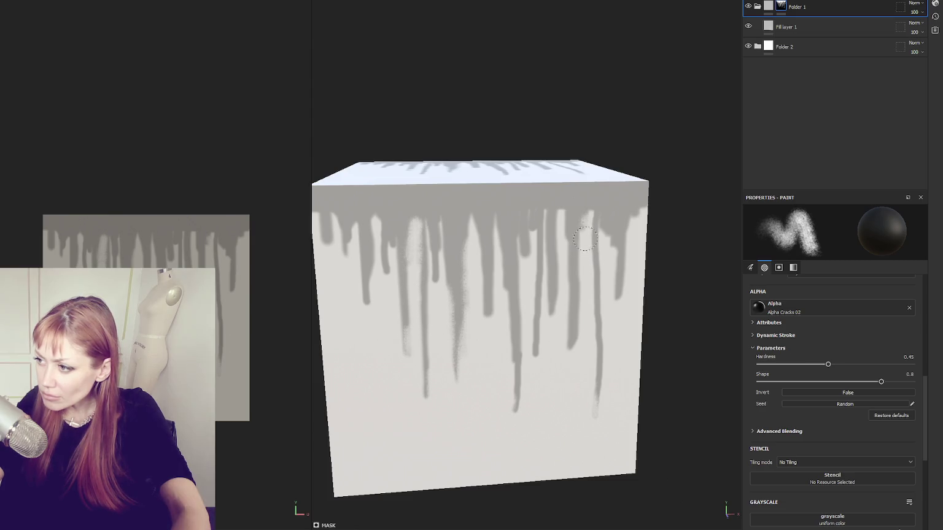
mouse_move(408, 310)
mouse_down()
mouse_move(385, 275)
mouse_move(371, 311)
mouse_move(375, 230)
mouse_move(341, 237)
mouse_move(335, 229)
mouse_up()
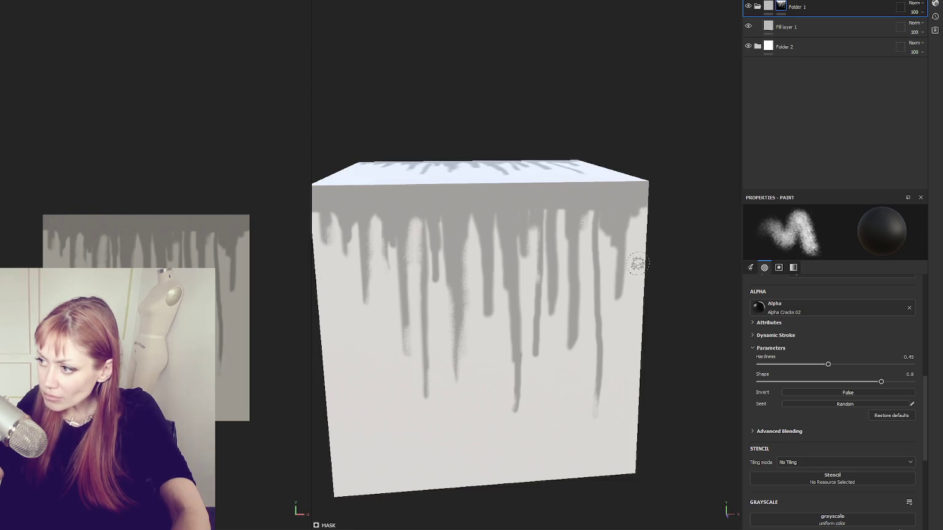
drag(616, 293, 617, 270)
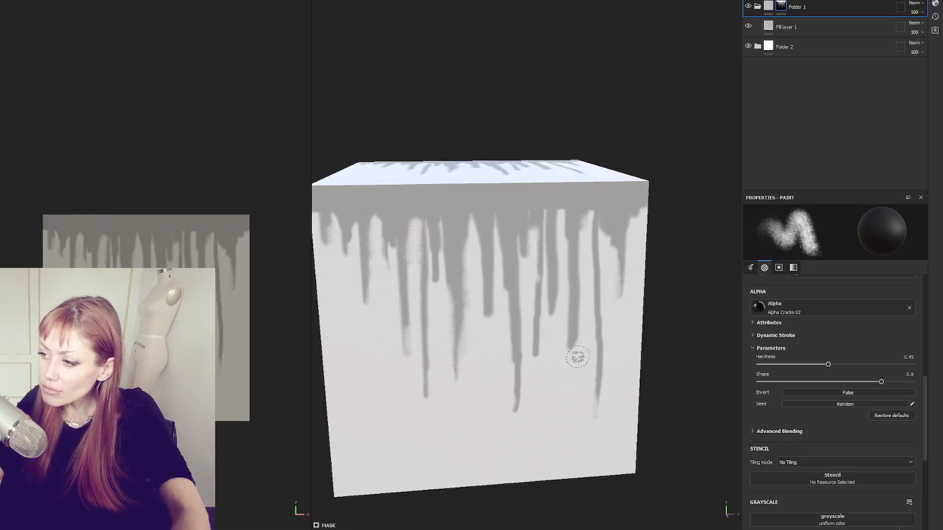
mouse_move(566, 319)
mouse_down()
mouse_move(527, 301)
mouse_move(530, 369)
mouse_move(590, 425)
mouse_up()
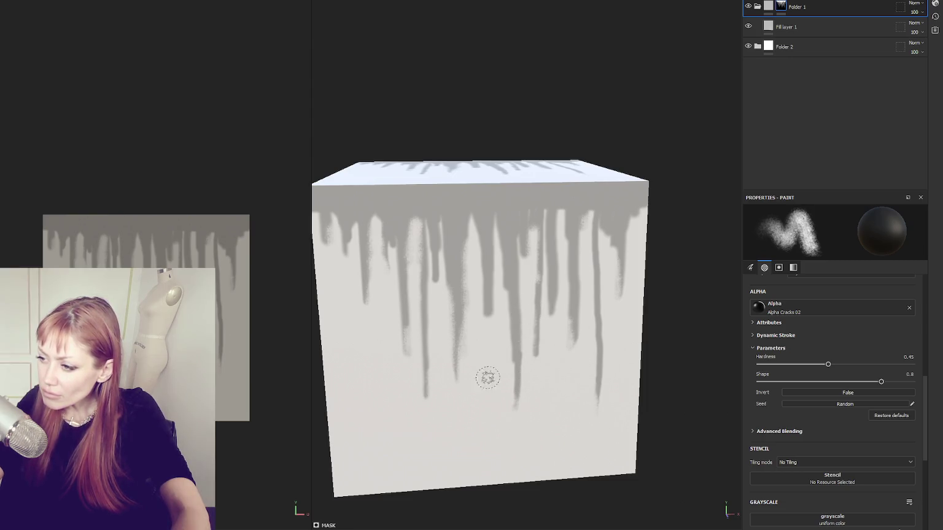
Step: Set the mask paint to white (grayscale 1) and add a few new thin drips down the cube
scroll(528, 349, down, 3)
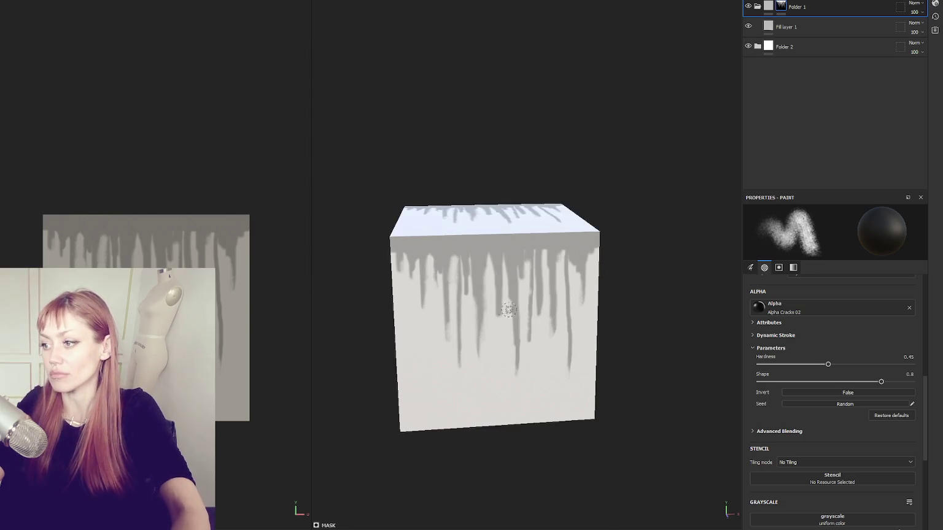
scroll(812, 396, down, 5)
drag(873, 390, 904, 387)
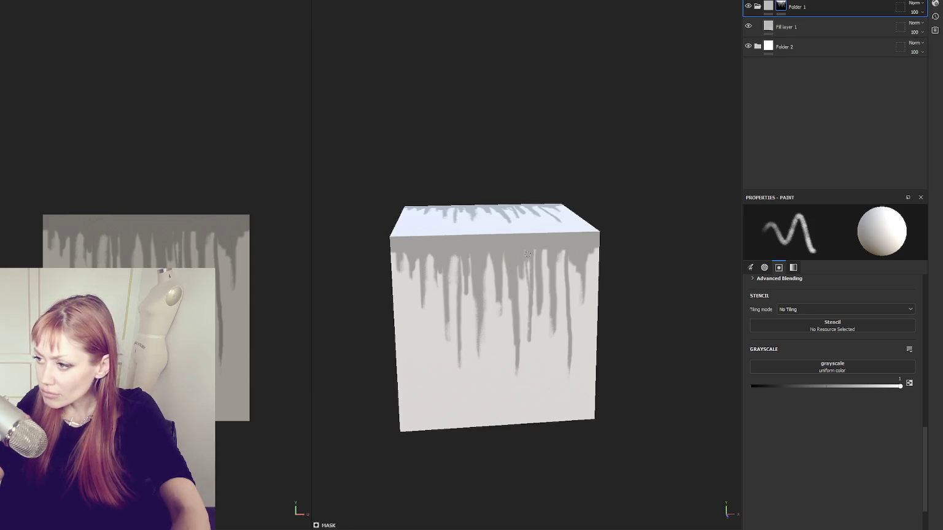
scroll(504, 265, up, 3)
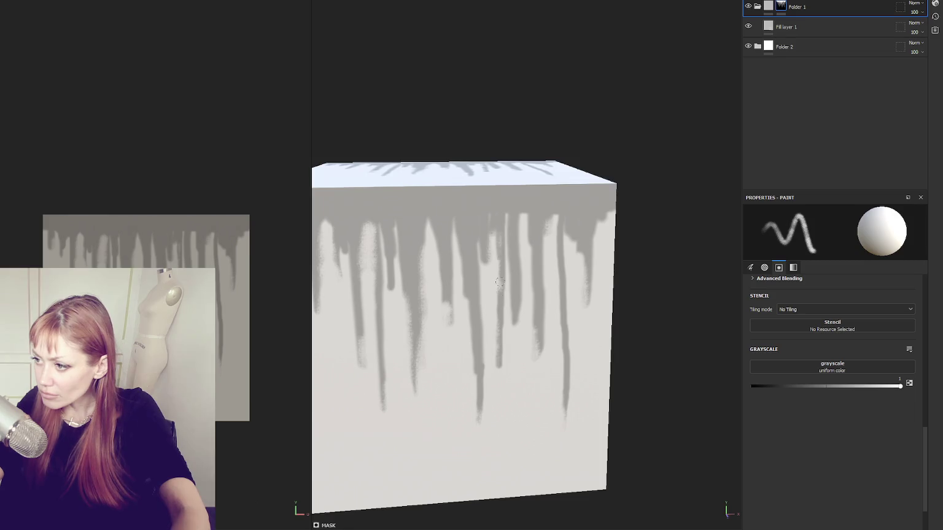
mouse_move(583, 247)
mouse_down()
mouse_move(583, 334)
mouse_move(541, 369)
mouse_up()
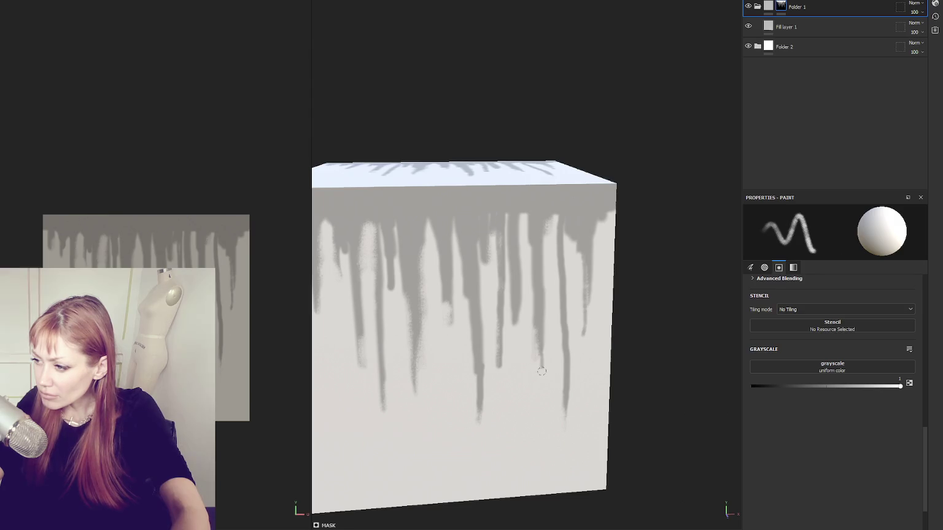
drag(417, 376, 421, 416)
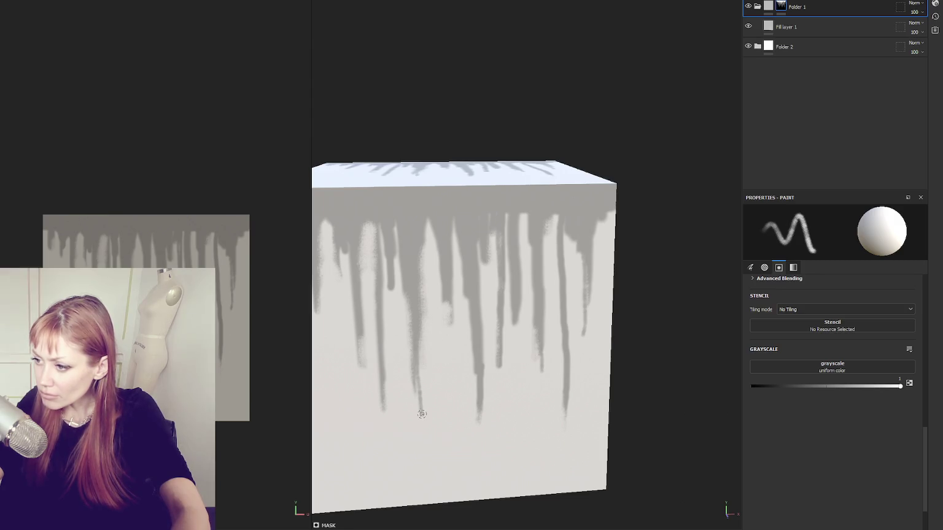
scroll(443, 342, up, 2)
drag(512, 281, 515, 312)
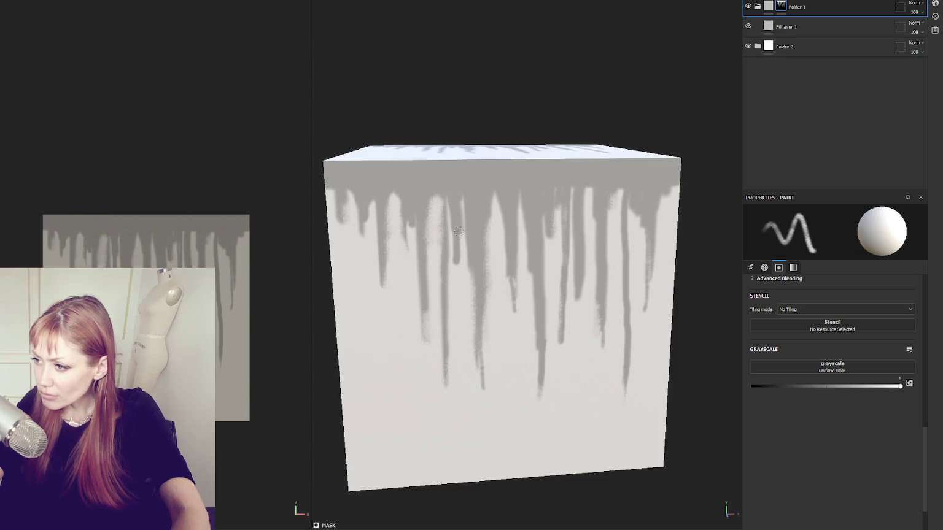
Step: Break up several drip edges with black mask paint (grayscale 0), then return to white
drag(777, 387, 739, 387)
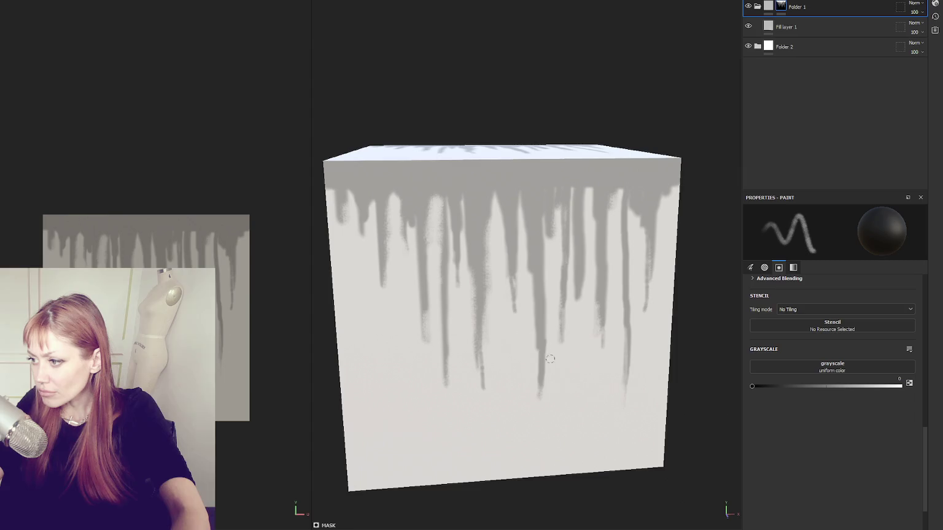
drag(538, 383, 540, 355)
drag(427, 306, 427, 303)
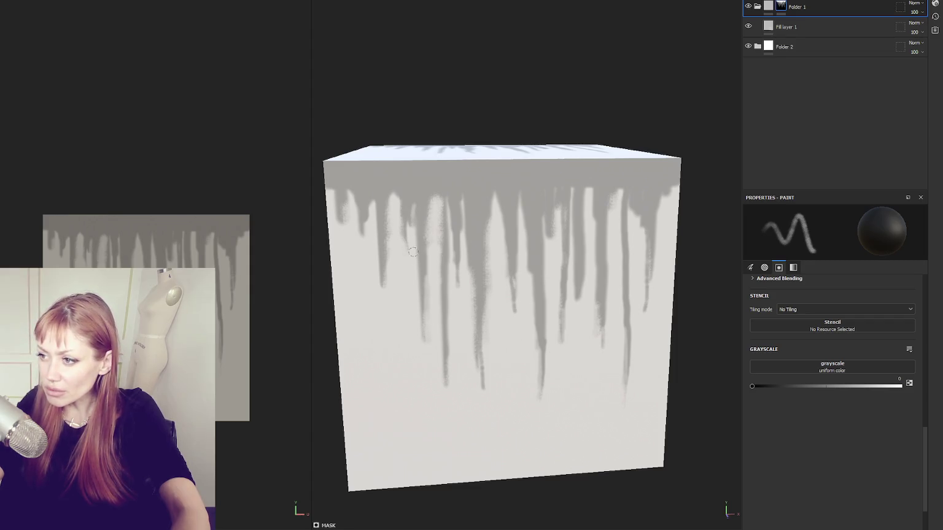
drag(416, 206, 416, 220)
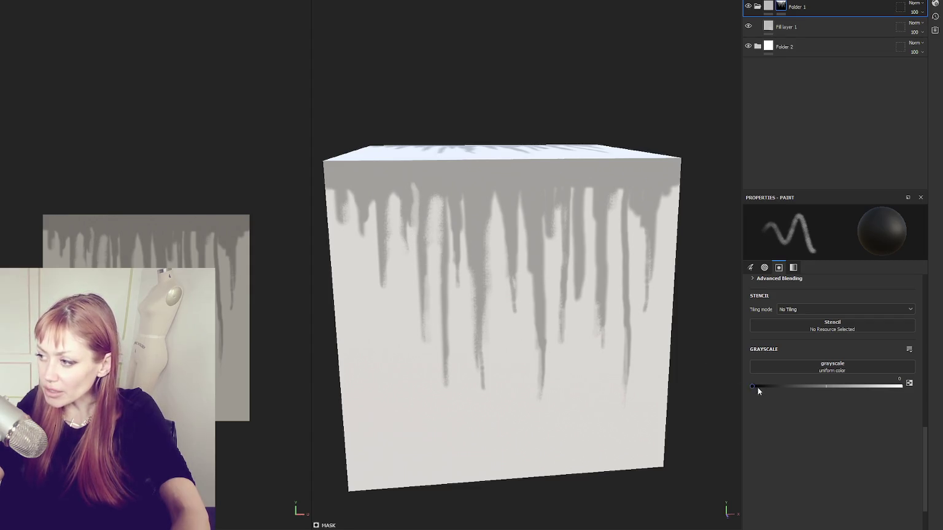
drag(757, 390, 942, 379)
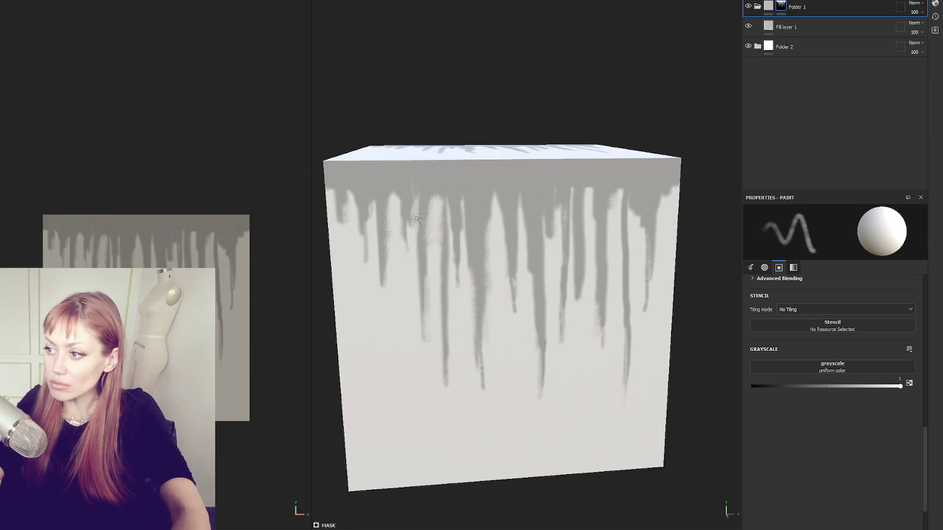
Step: Hide and re-show Folder 2 to compare the cube with and without drips
scroll(686, 275, down, 3)
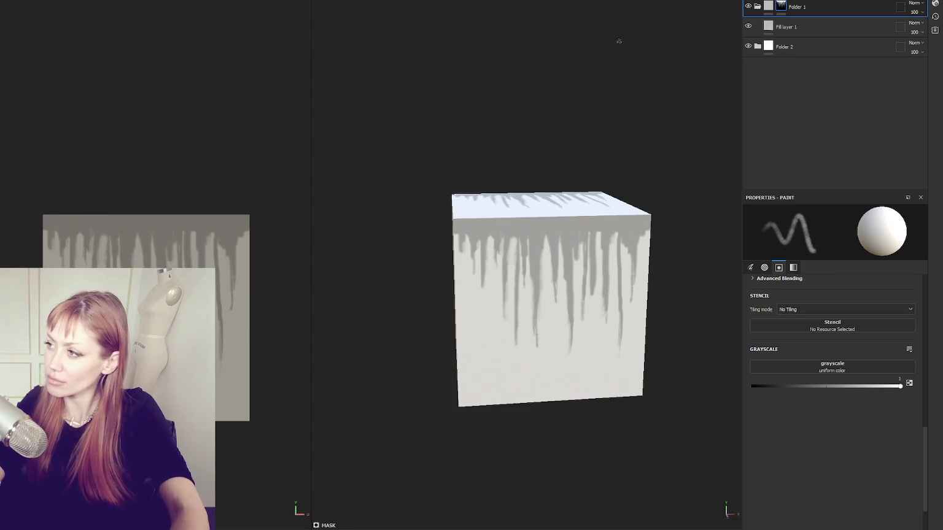
click(749, 47)
click(749, 47)
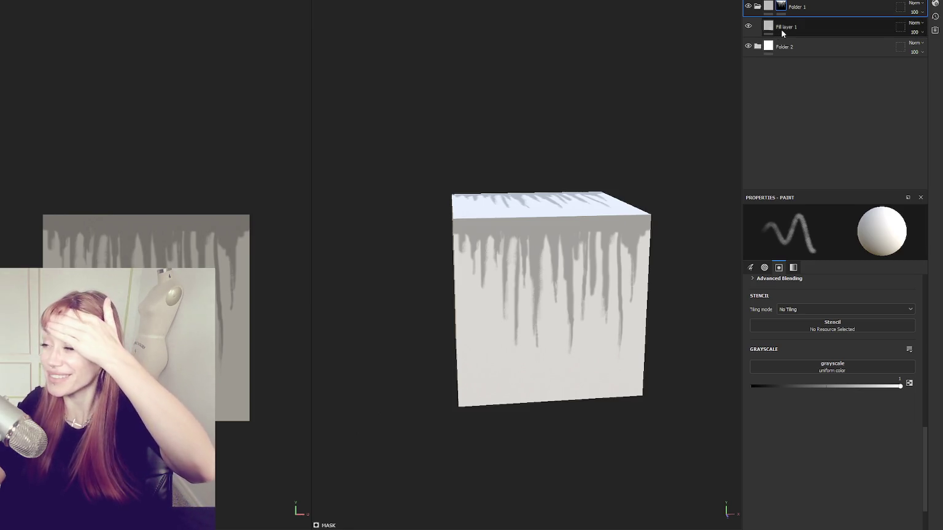
click(782, 29)
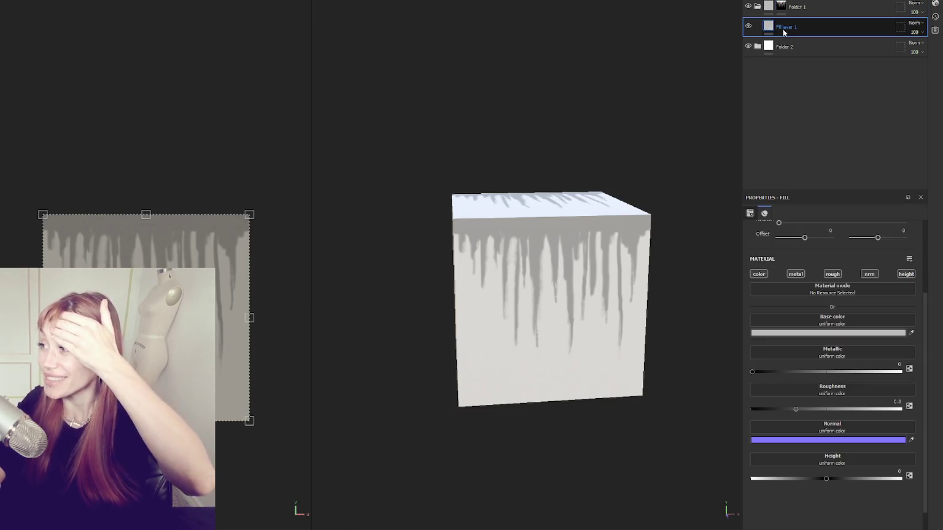
Step: Make the drip fill's base colour pure black
click(806, 336)
mouse_move(743, 411)
mouse_down()
mouse_move(697, 452)
mouse_move(685, 416)
mouse_up()
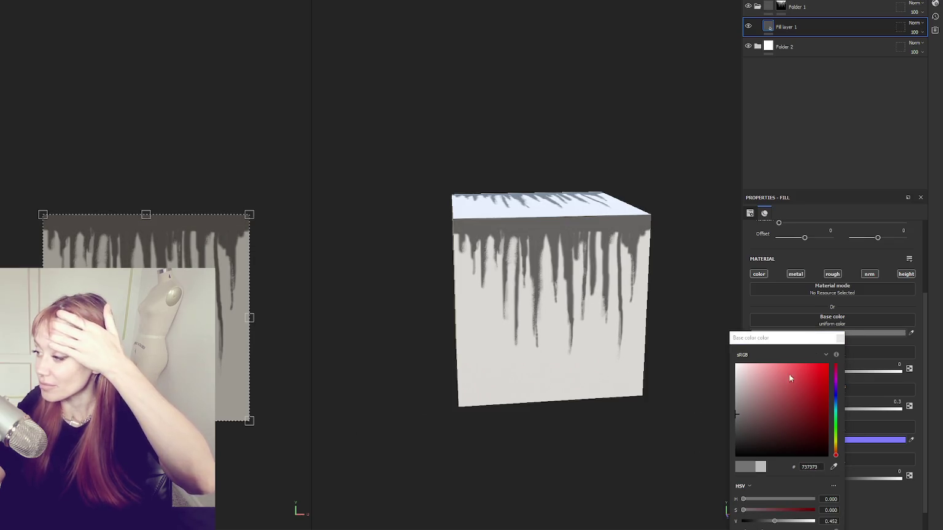
drag(762, 403, 663, 455)
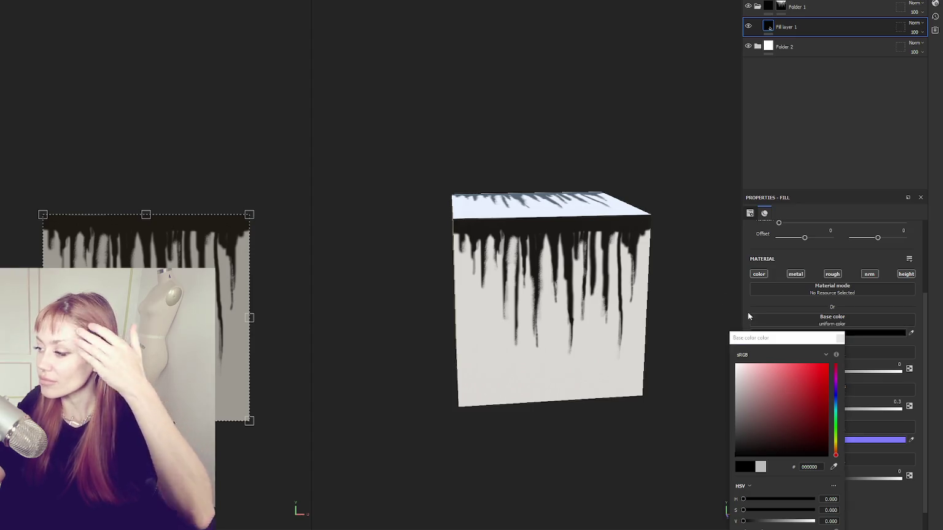
drag(834, 339, 836, 343)
click(837, 344)
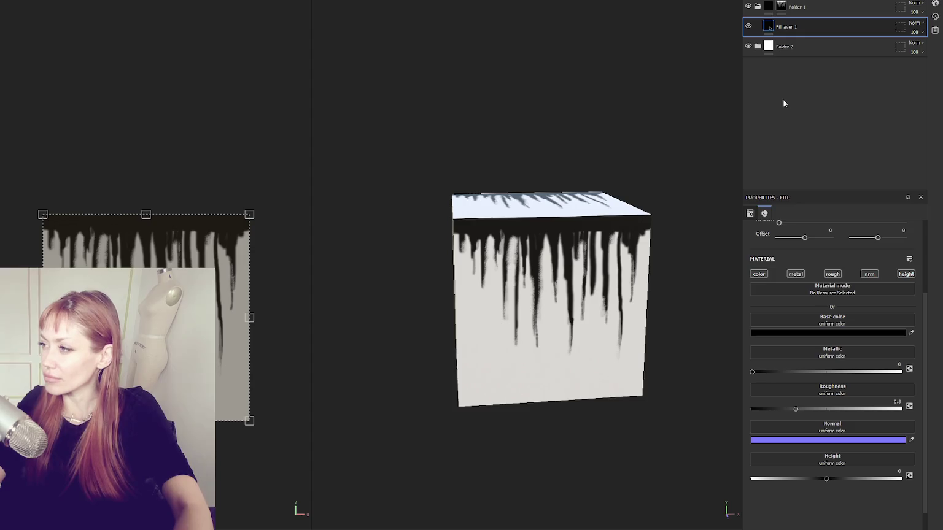
Step: Toggle the white background Folder 2 off and on, expand it, and select Folder 1's mask
click(749, 48)
click(749, 48)
click(749, 47)
click(766, 48)
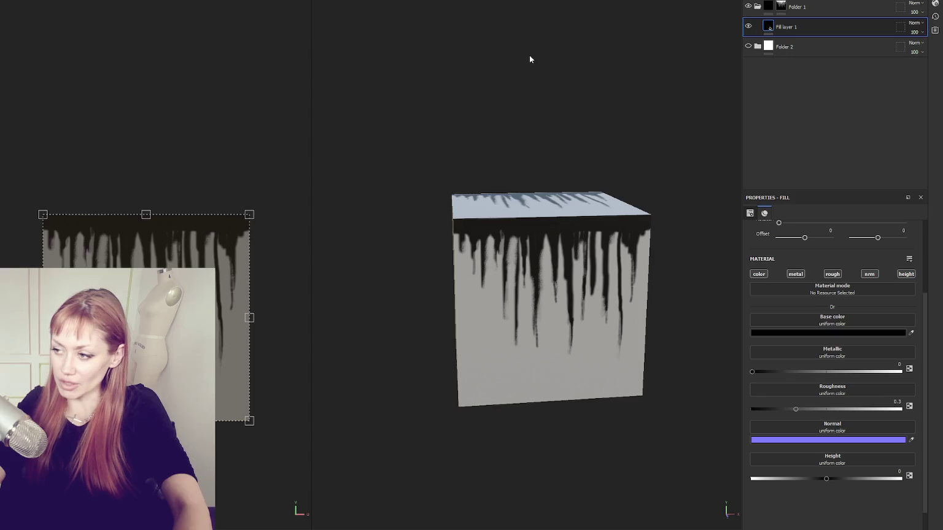
click(749, 47)
click(757, 47)
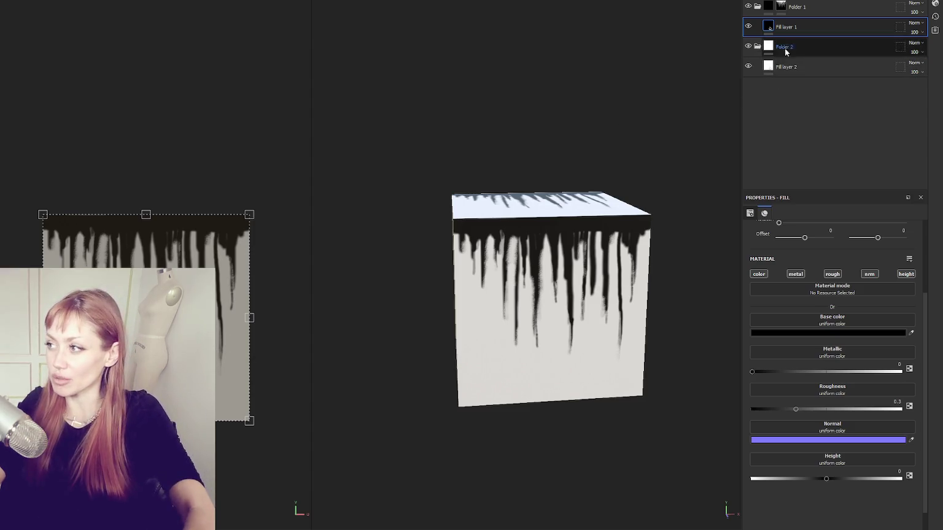
click(781, 6)
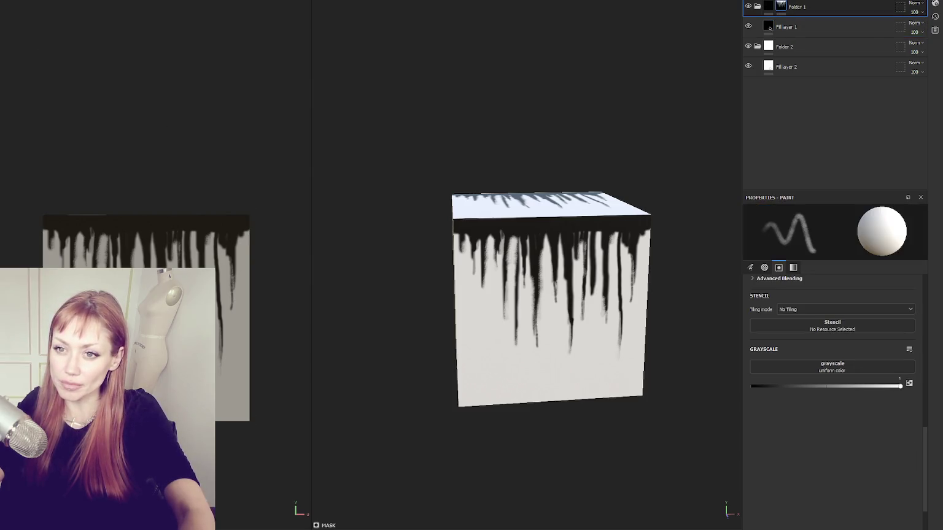
key(ctrl+shift+e)
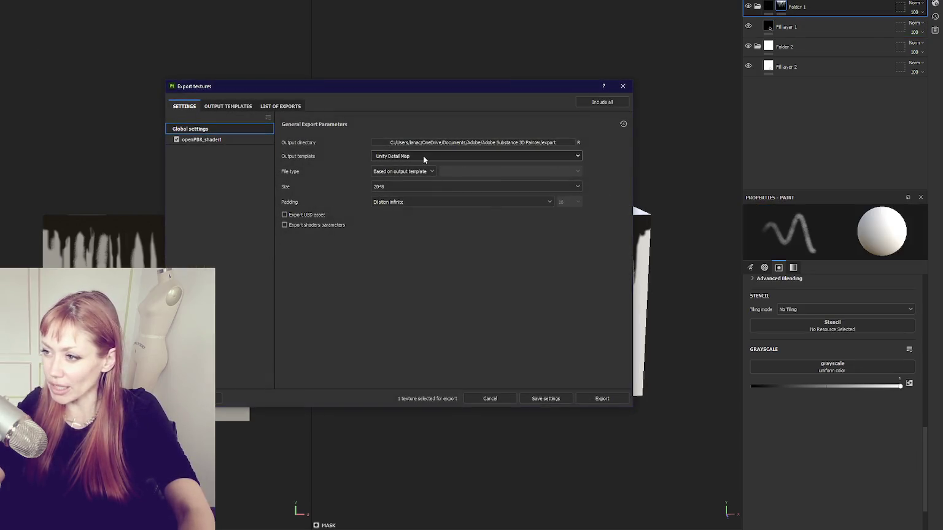
Step: Export the drip detail texture using the Unity Detail Map preset at 2048
click(601, 399)
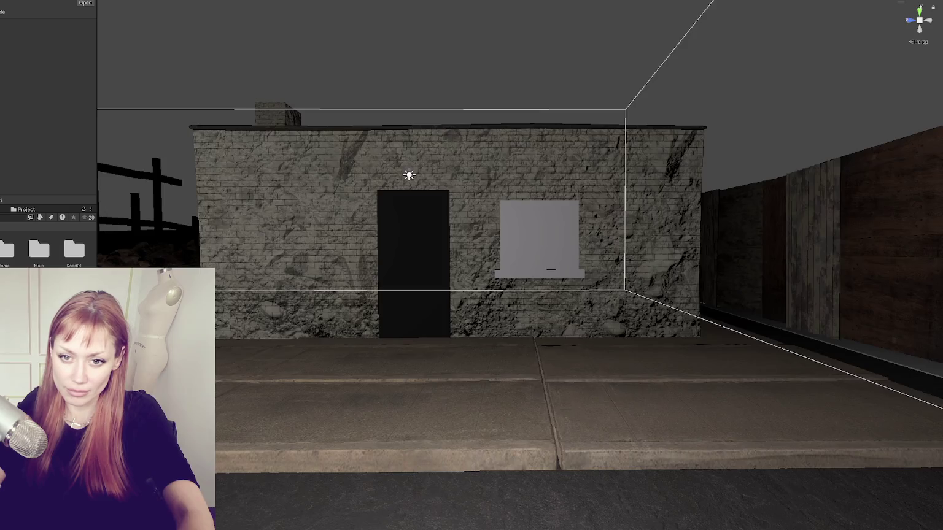
Step: Select the building's wall mesh and scroll its material Inspector down to Detail Inputs
click(255, 240)
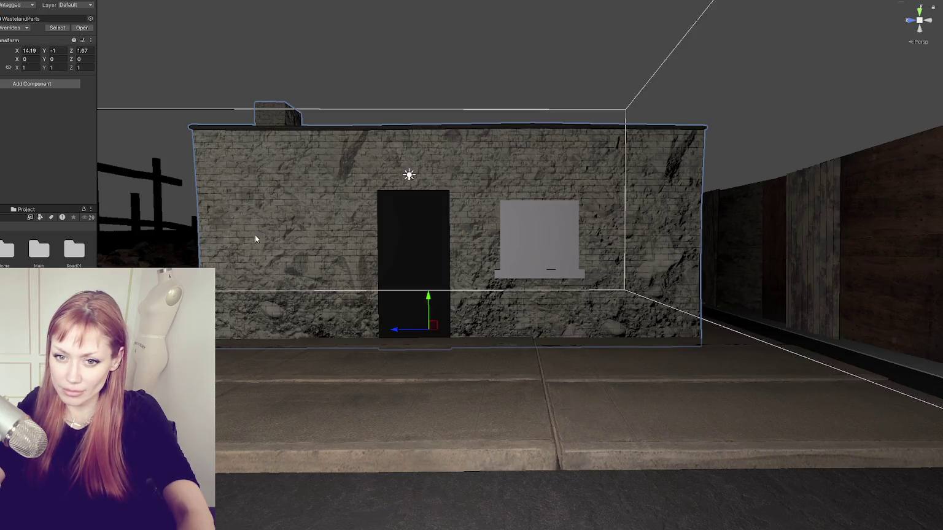
click(232, 190)
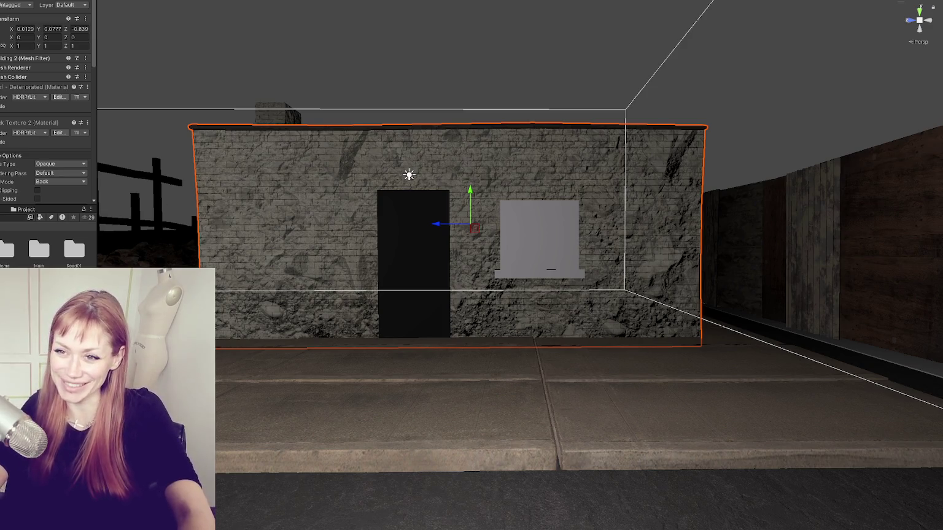
click(277, 237)
click(304, 229)
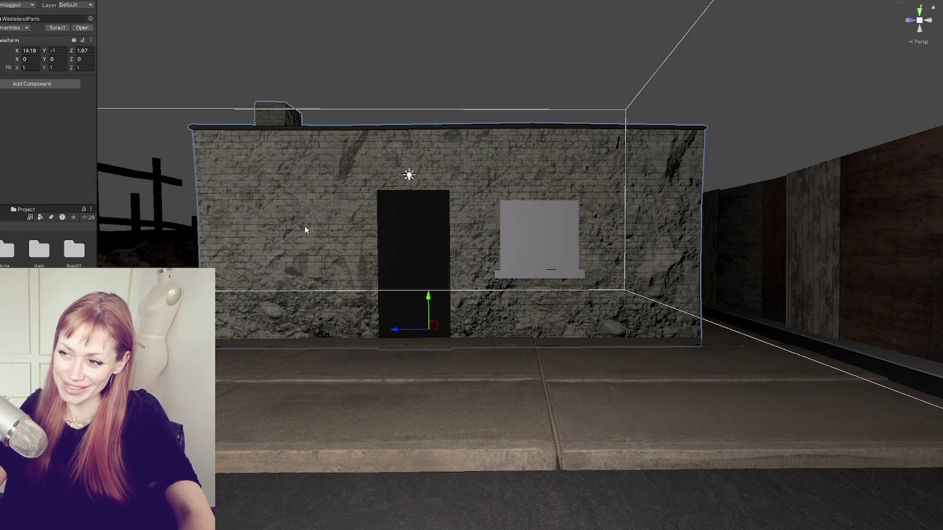
click(291, 201)
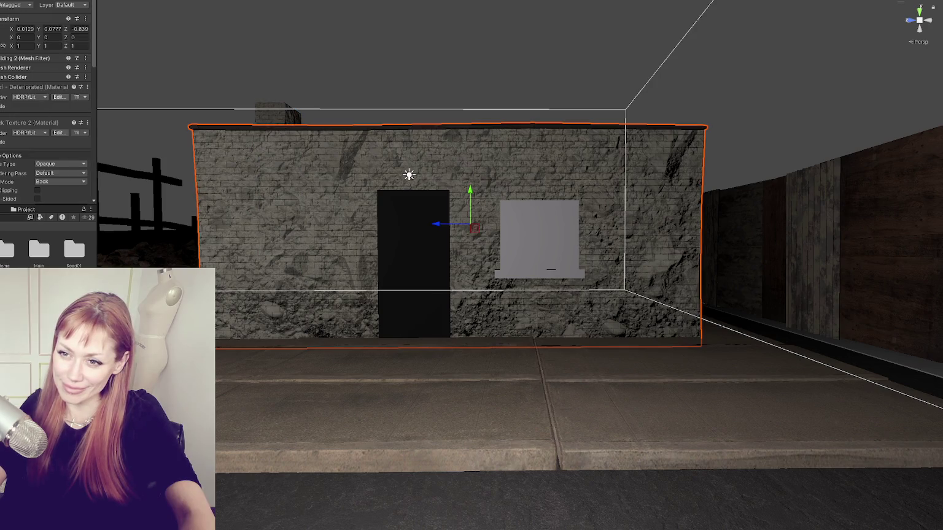
scroll(46, 111, down, 4)
click(56, 132)
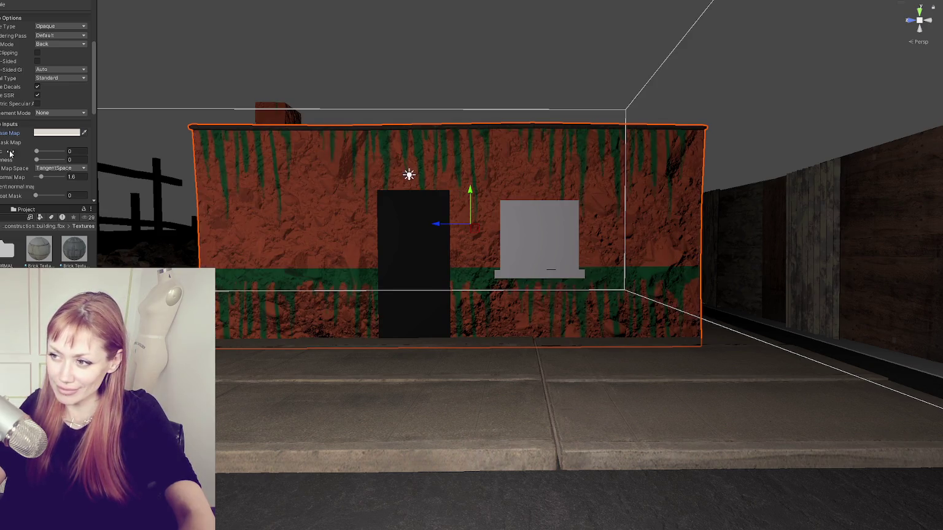
scroll(5, 152, down, 3)
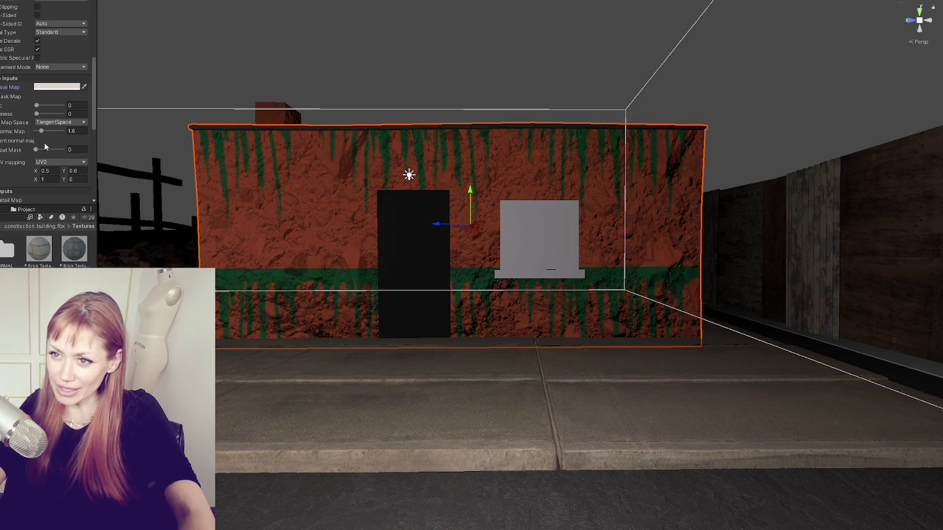
scroll(42, 176, down, 5)
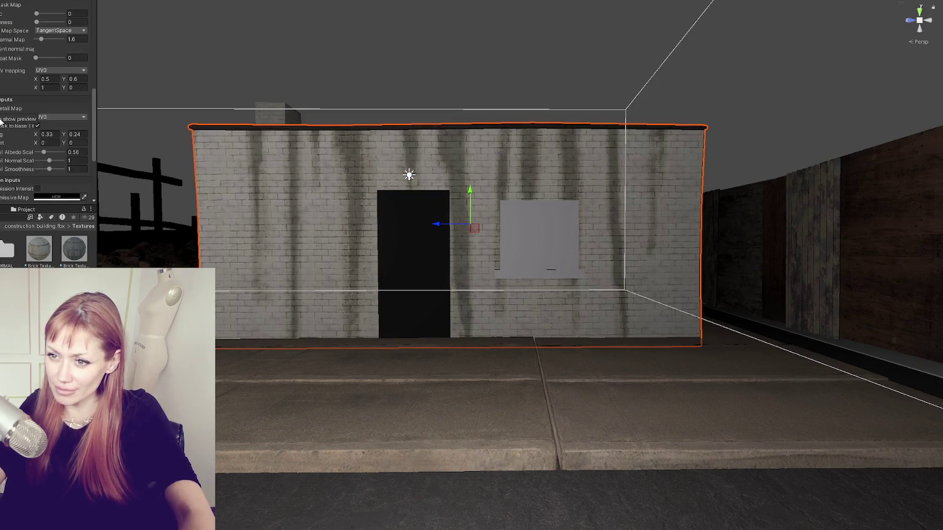
double_click(52, 135)
Step: Set the drip detail map's tiling to 1.18 by 0.64
text(1)
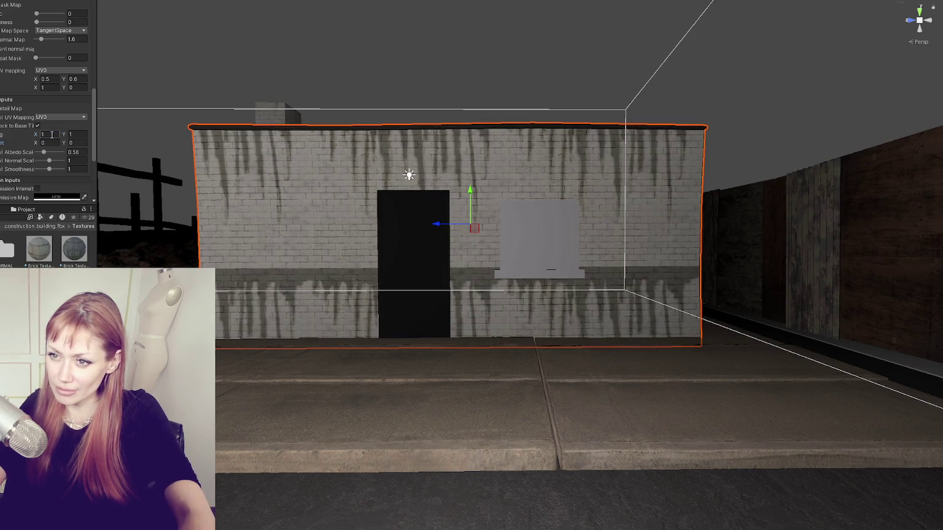
text(.18)
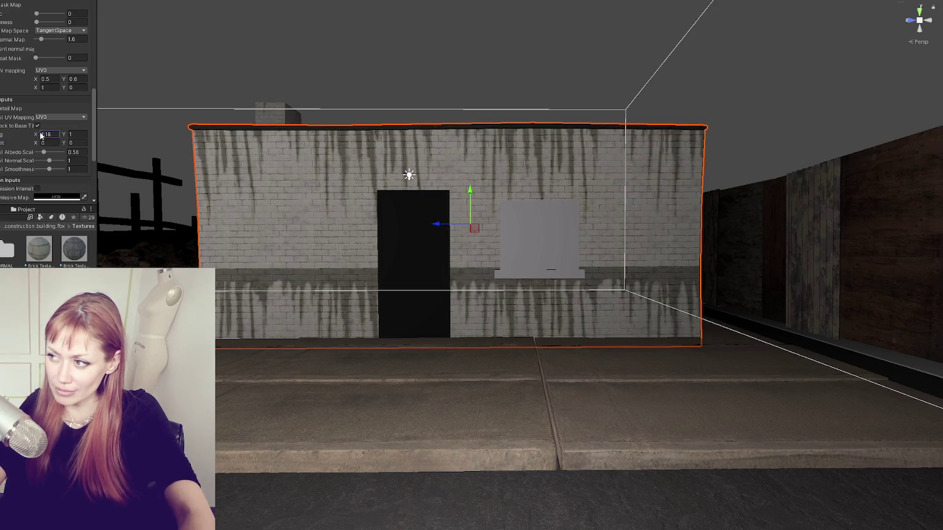
key(Tab)
text(0.85)
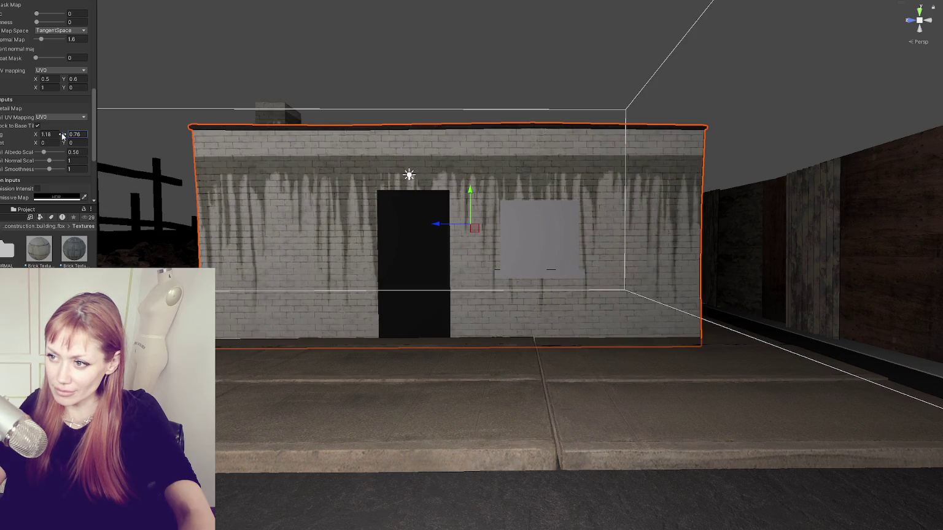
mouse_move(64, 135)
mouse_down()
mouse_move(42, 145)
mouse_move(73, 144)
mouse_up()
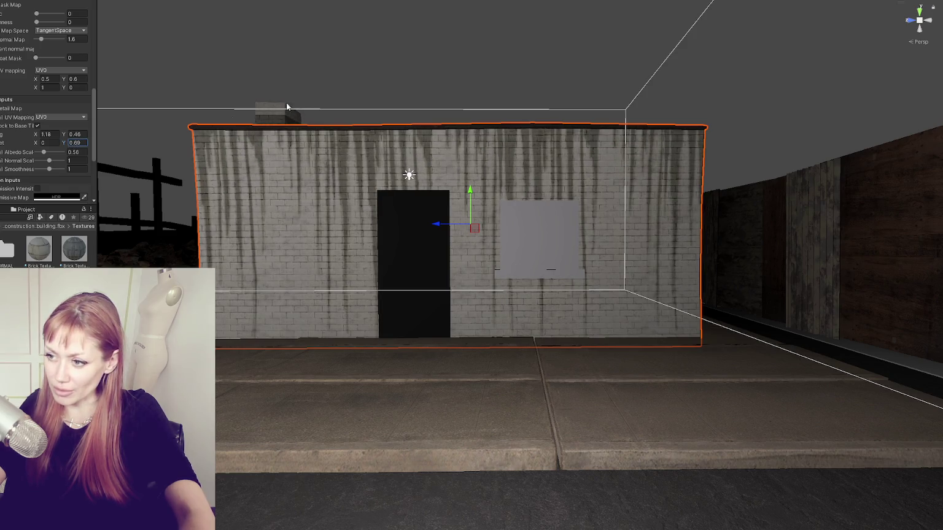
click(63, 134)
drag(62, 133, 60, 146)
Step: Shift the detail Offset Y upward so drips hang from the wall top, then inspect
click(64, 143)
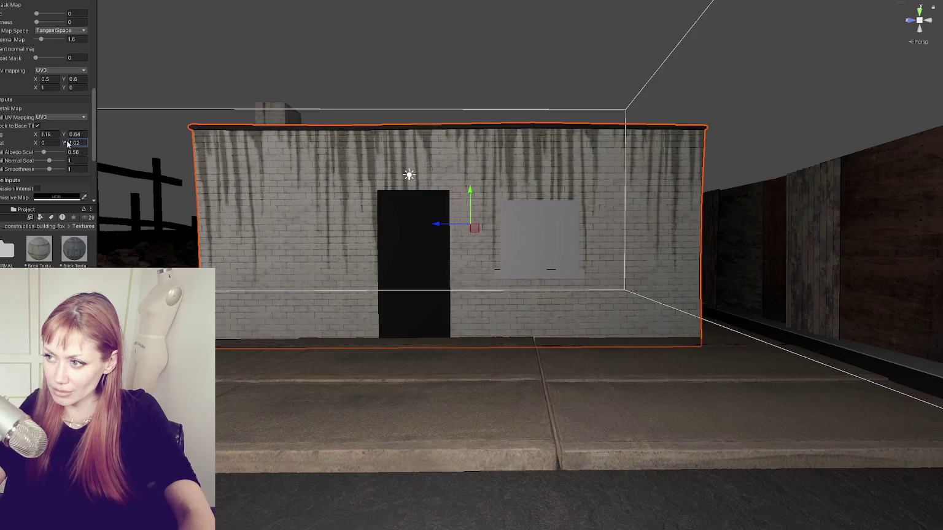
drag(68, 143, 69, 143)
click(392, 121)
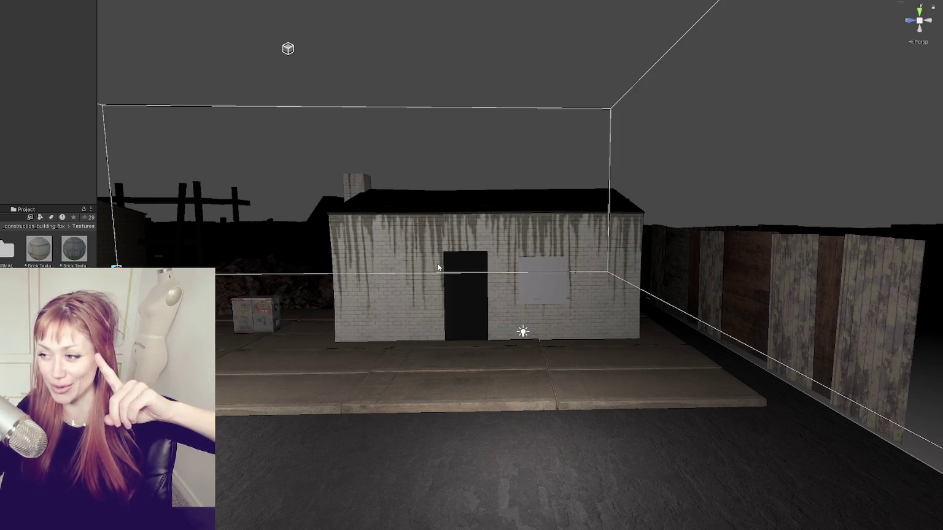
scroll(436, 263, up, 5)
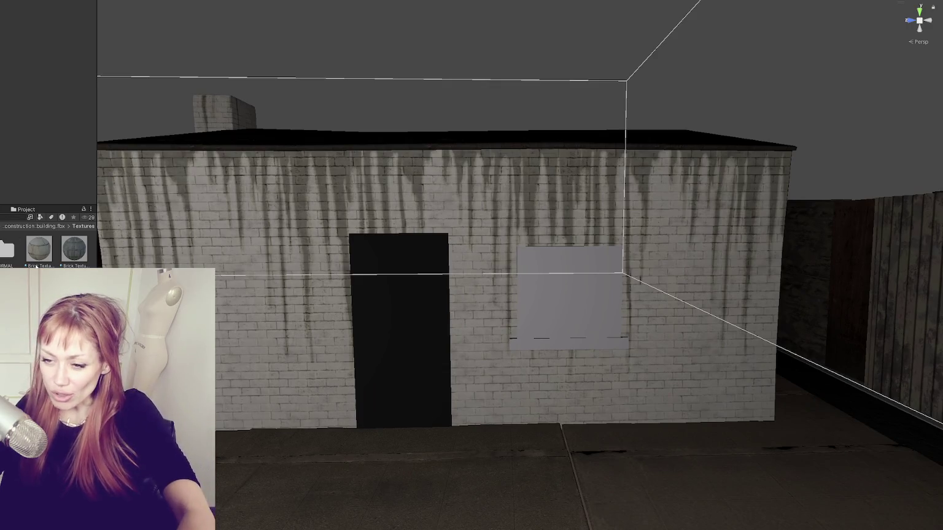
scroll(20, 156, up, 3)
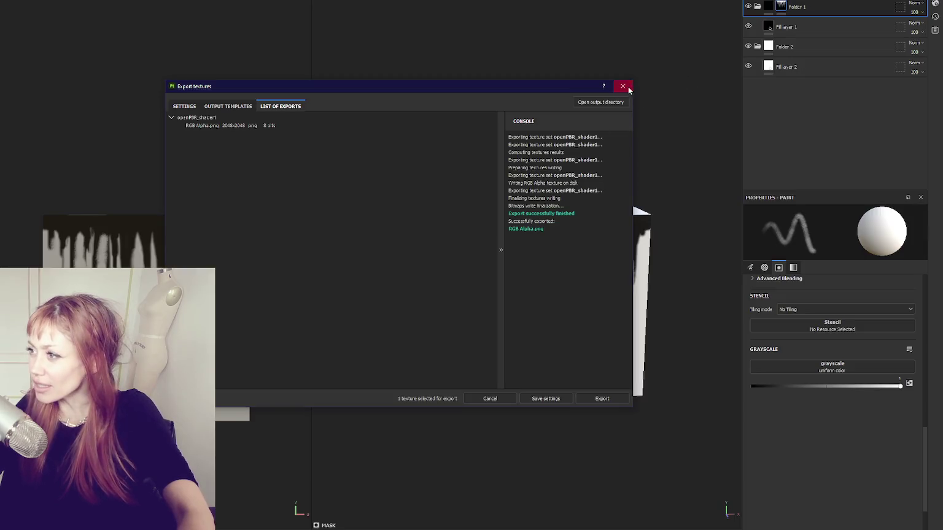
Step: Hide the white background Folder 2 and re-export the drip map with the Unity Detail Map template
click(625, 87)
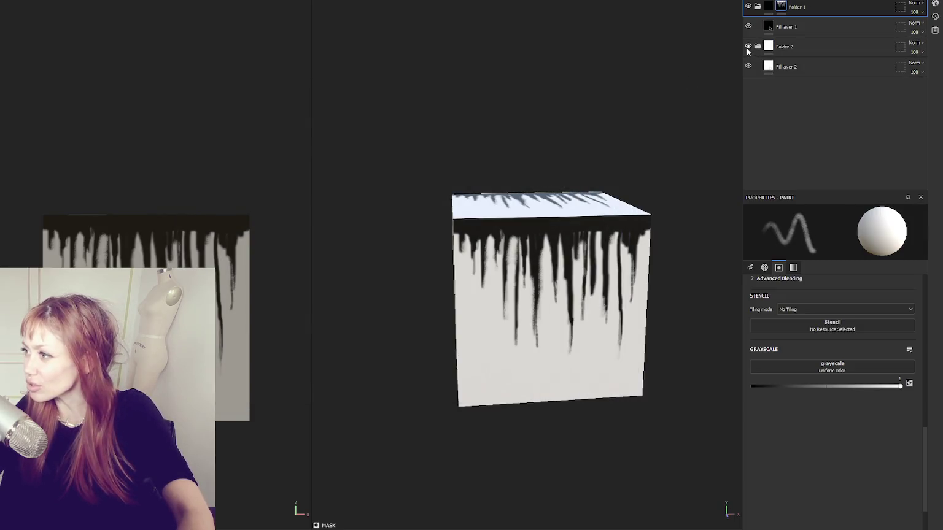
click(747, 48)
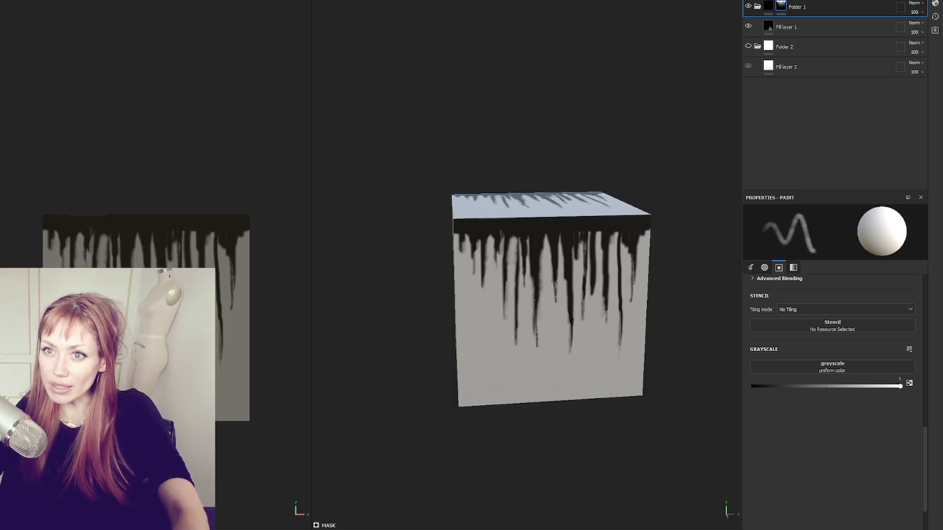
key(ctrl+shift+e)
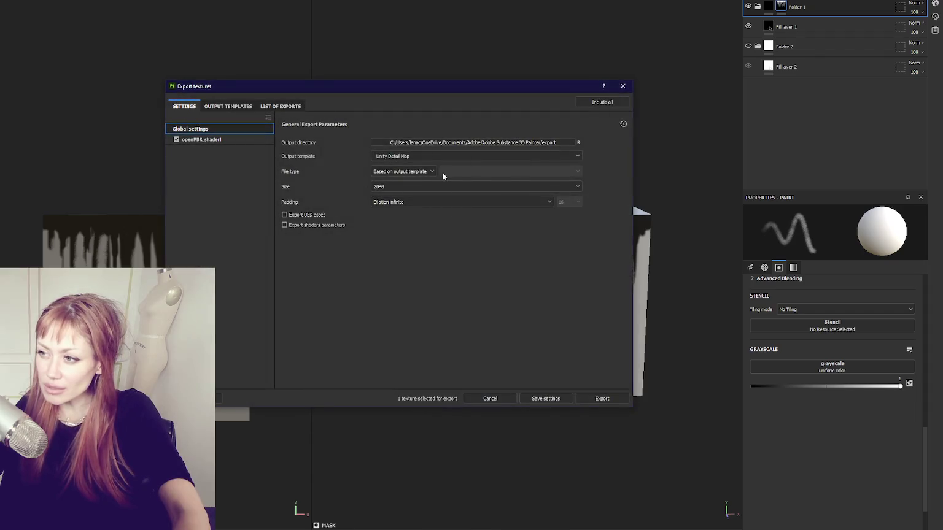
click(591, 395)
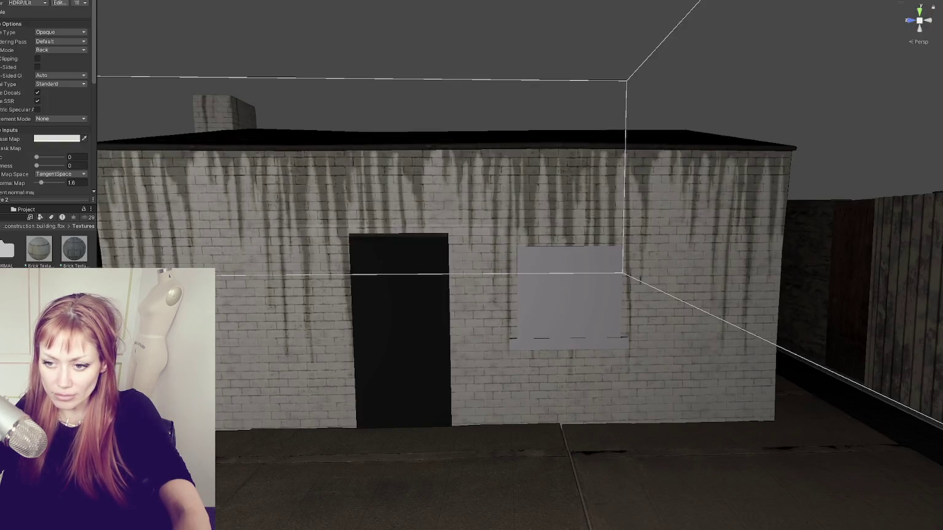
scroll(48, 105, down, 5)
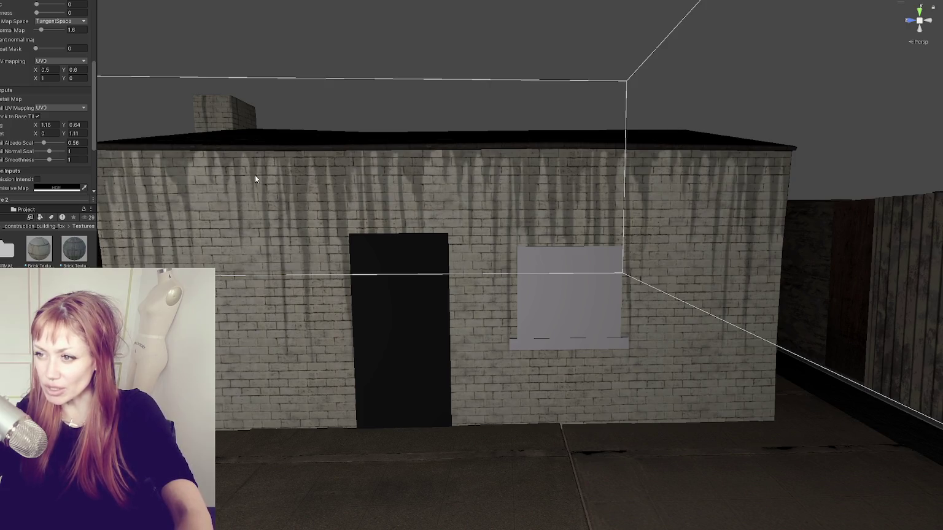
Step: Set the Detail Albedo Scale to 1, then start lowering it for subtler drips
double_click(65, 143)
text(1)
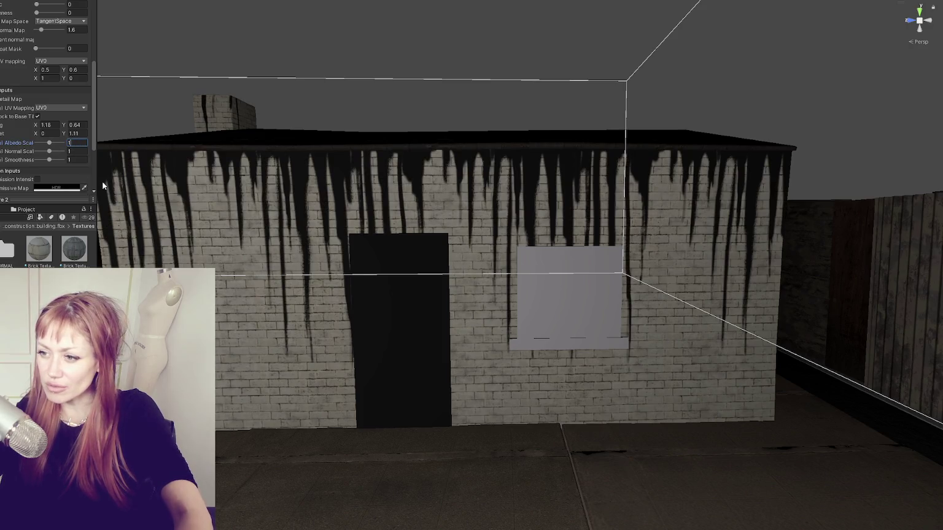
scroll(340, 228, down, 3)
scroll(340, 228, up, 4)
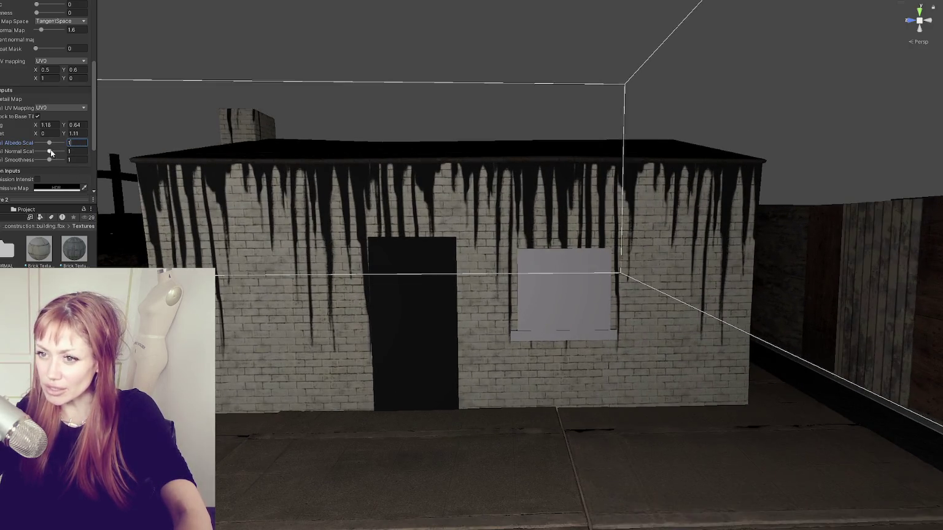
mouse_move(49, 143)
mouse_down()
mouse_move(76, 145)
mouse_move(46, 145)
mouse_up()
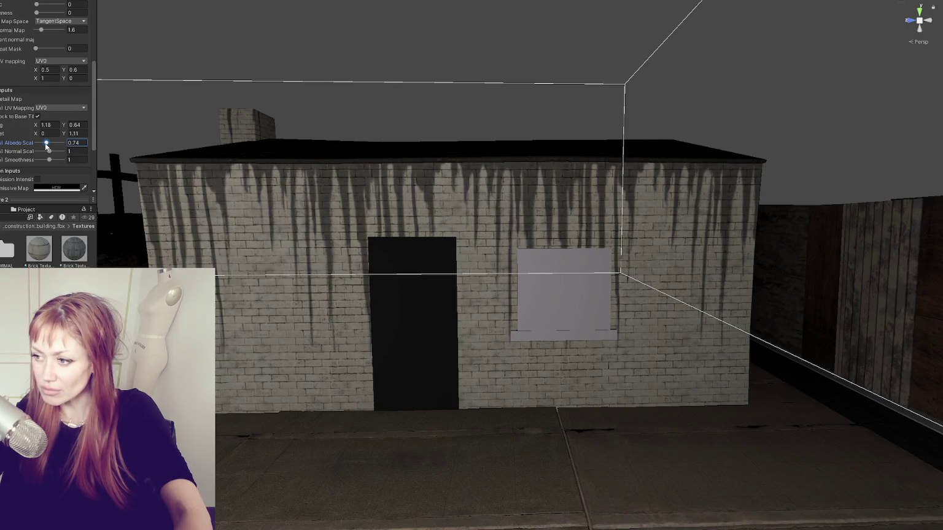
drag(46, 146, 45, 140)
Step: Fine-tune the Detail Albedo Scale to 0.56 and orbit the house to check the drips
scroll(356, 224, down, 3)
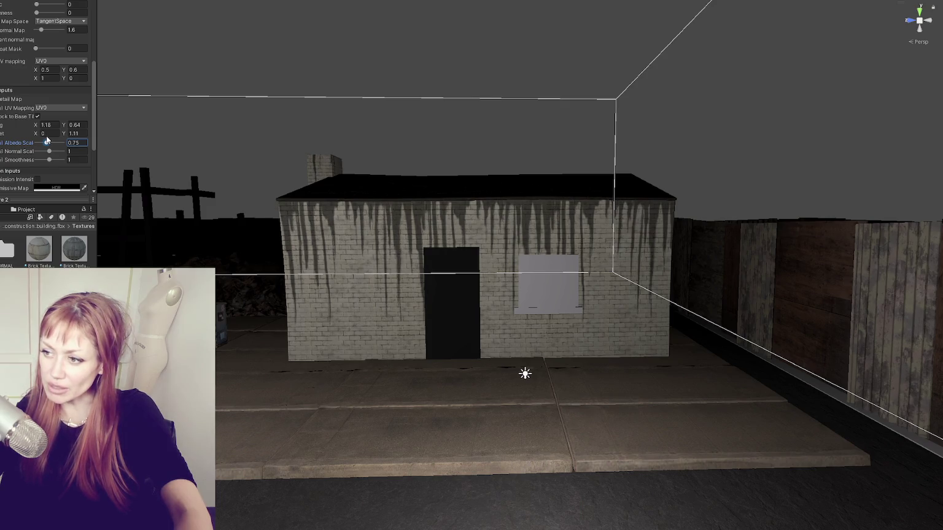
drag(46, 137, 45, 138)
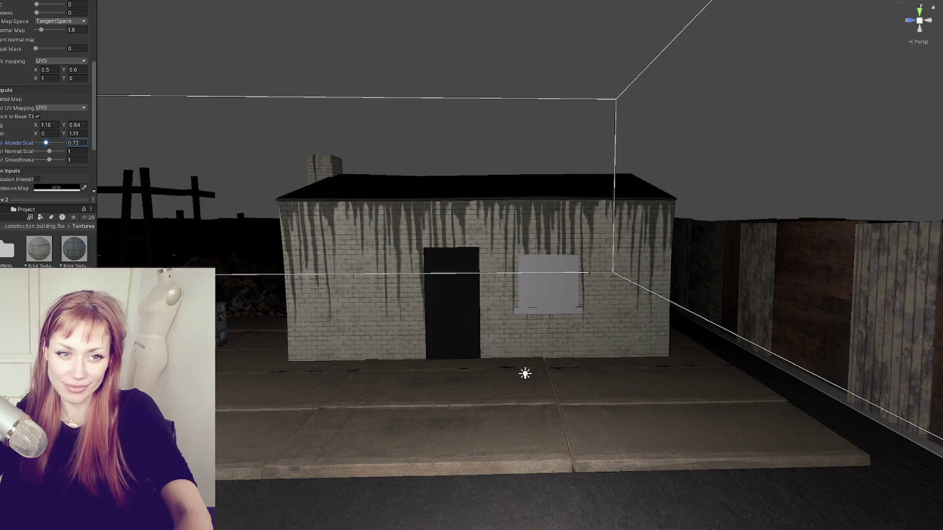
drag(45, 143, 44, 144)
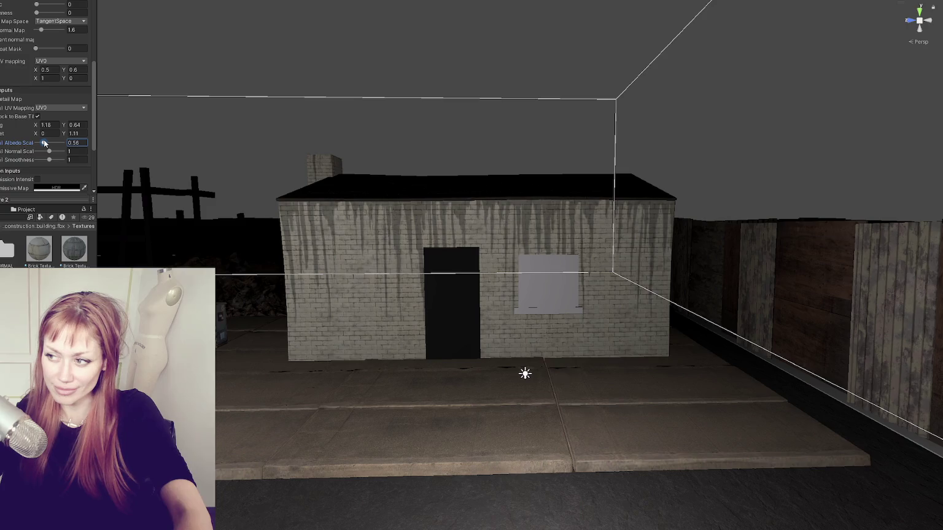
scroll(332, 178, down, 3)
mouse_move(332, 180)
mouse_down()
mouse_move(240, 179)
mouse_move(294, 179)
mouse_up()
drag(168, 244, 248, 233)
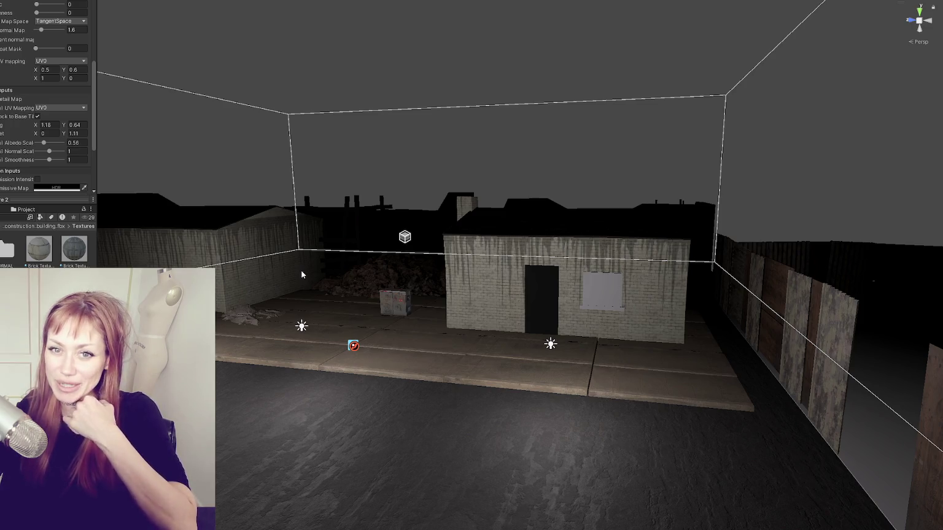
scroll(485, 273, up, 2)
scroll(368, 319, up, 2)
mouse_move(244, 372)
mouse_down()
mouse_move(484, 311)
mouse_move(381, 274)
mouse_move(462, 313)
mouse_move(466, 299)
mouse_move(448, 280)
mouse_move(477, 301)
mouse_up()
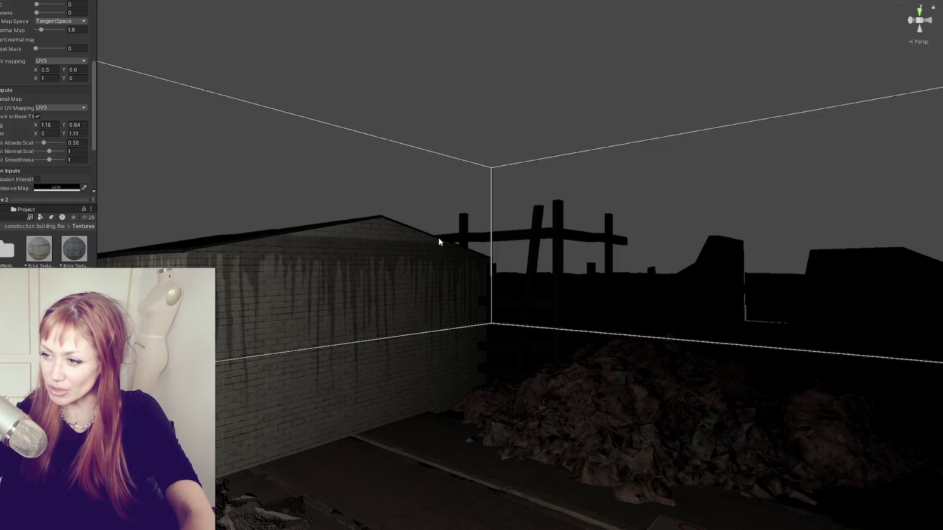
scroll(439, 242, down, 3)
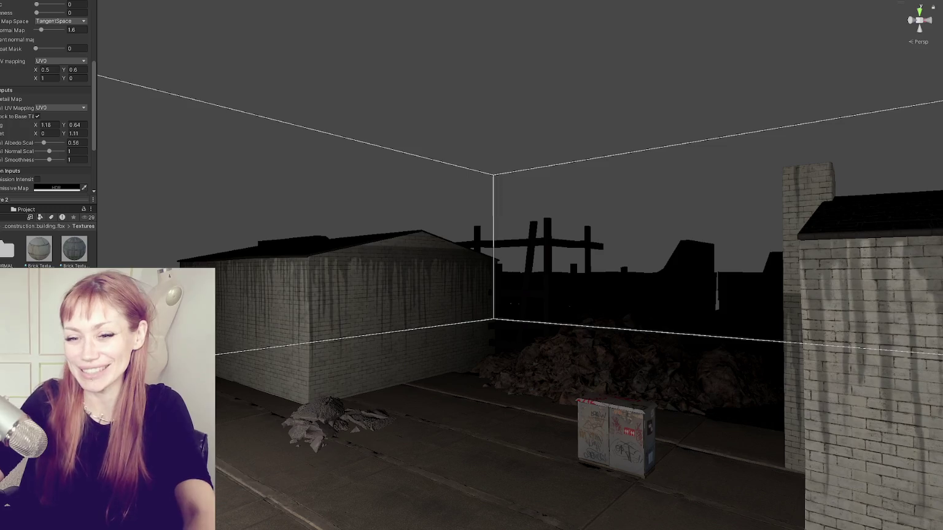
scroll(321, 292, up, 5)
mouse_move(406, 284)
mouse_down()
mouse_move(393, 305)
mouse_move(537, 301)
mouse_move(716, 330)
mouse_move(448, 293)
mouse_move(432, 321)
mouse_move(422, 305)
mouse_up()
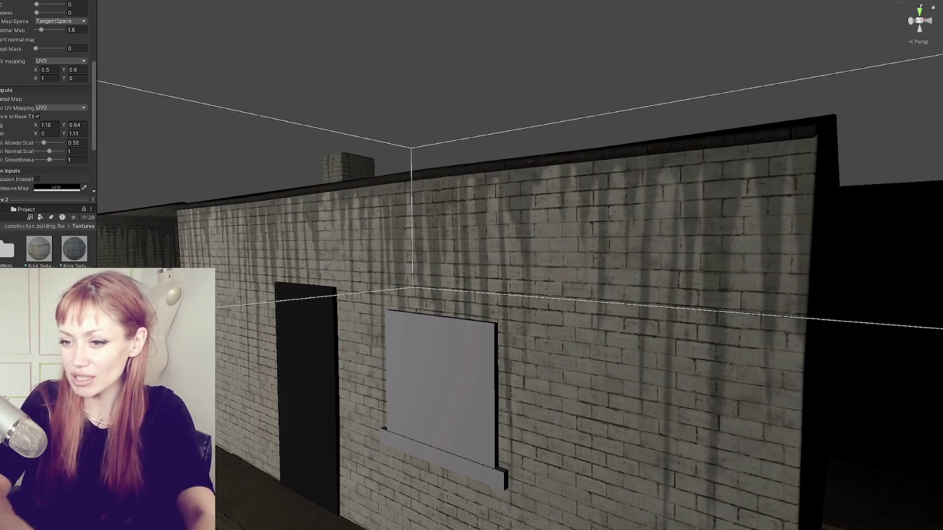
scroll(395, 243, down, 2)
drag(397, 244, 337, 242)
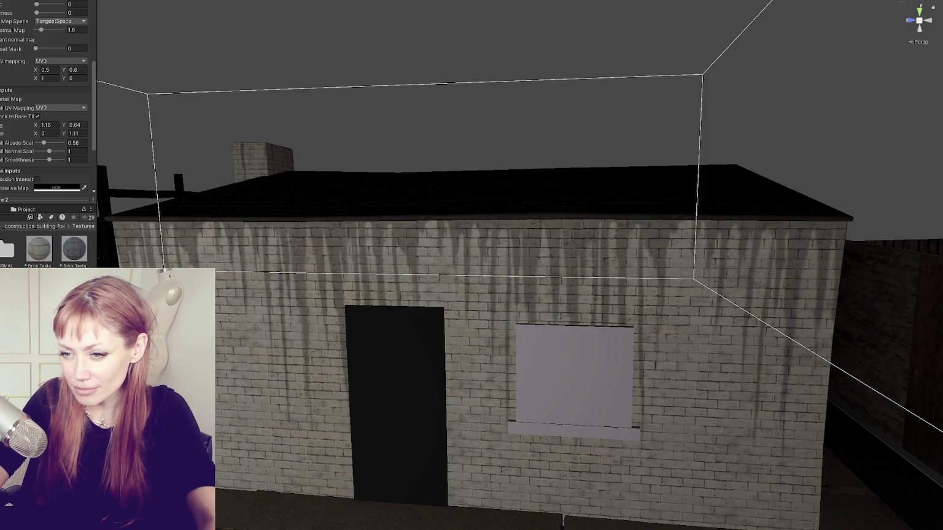
scroll(3, 59, up, 3)
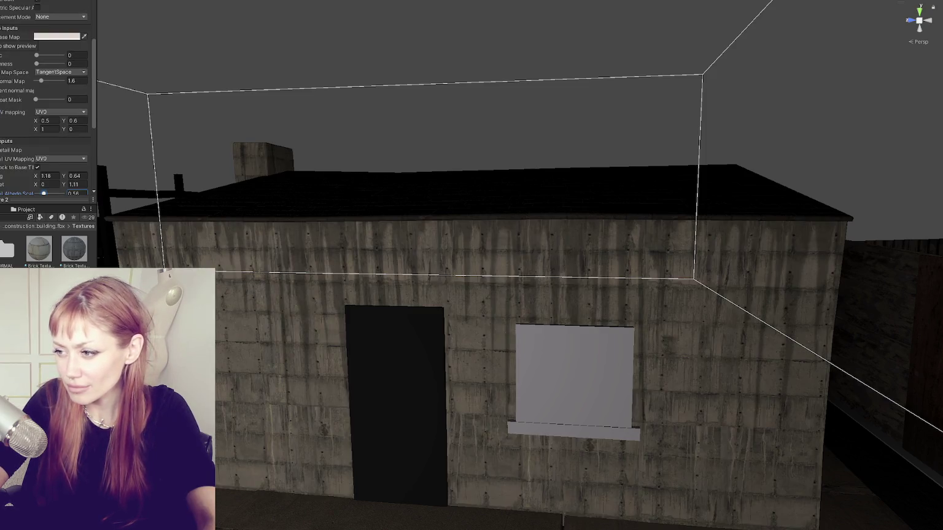
mouse_move(466, 245)
mouse_down()
mouse_move(450, 261)
mouse_move(485, 230)
mouse_up()
scroll(462, 227, up, 3)
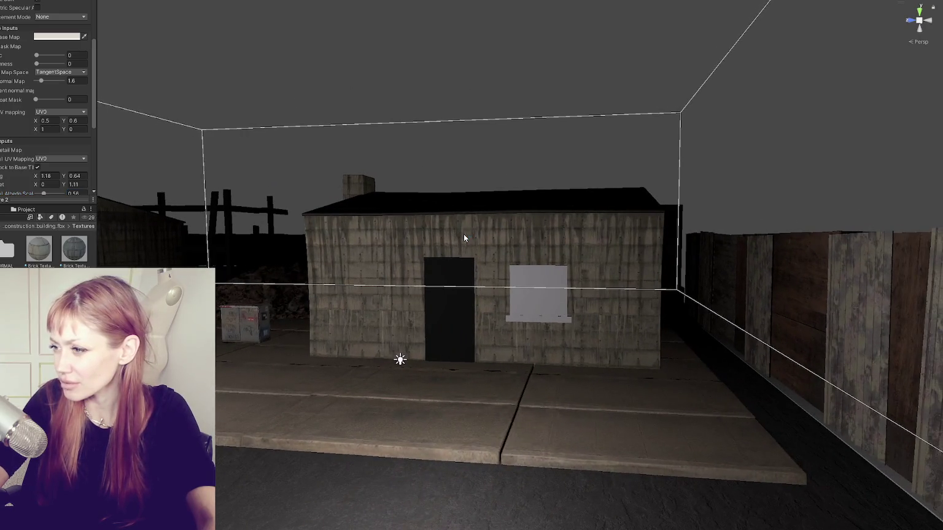
Step: Raise the Detail Albedo Scale from 0.56 to 0.72 and fly around to check the walls
scroll(464, 235, up, 3)
scroll(28, 176, down, 1)
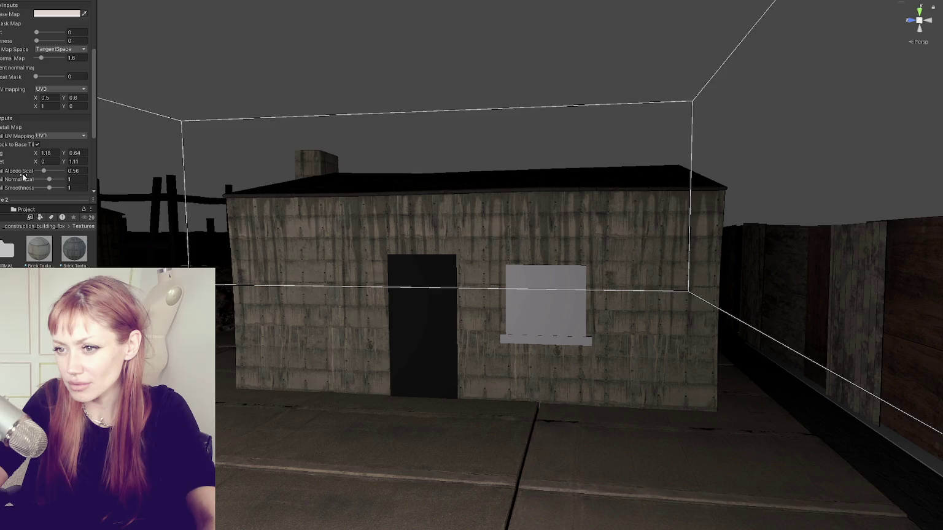
drag(27, 175, 46, 173)
mouse_move(178, 174)
mouse_down()
mouse_move(482, 207)
mouse_move(276, 213)
mouse_move(421, 216)
mouse_up()
scroll(392, 225, up, 2)
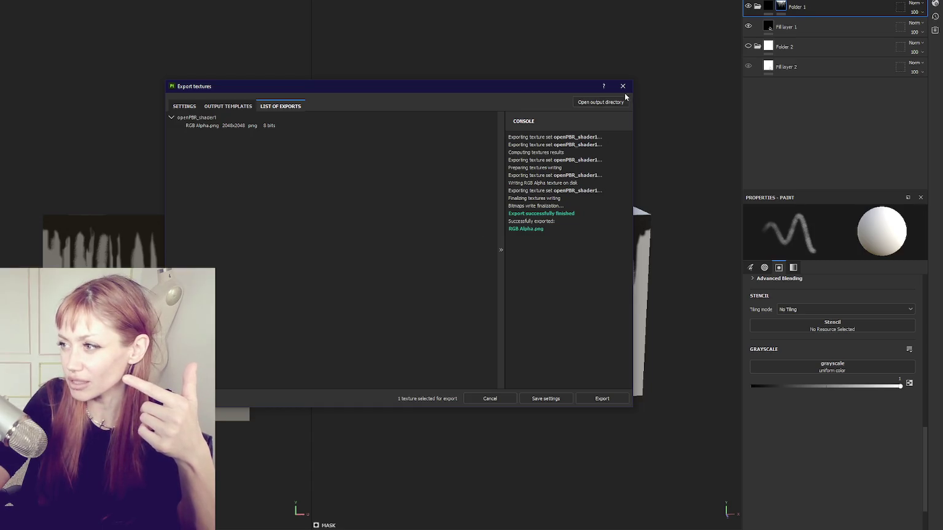
Step: Set Fill layer 1's roughness to 1 and re-export RGB Alpha.png as a Unity detail map
click(624, 92)
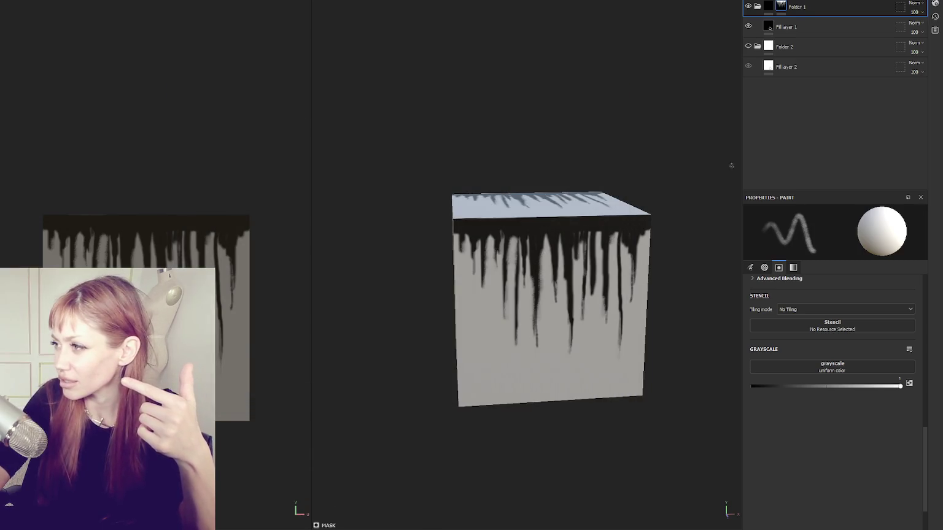
click(792, 27)
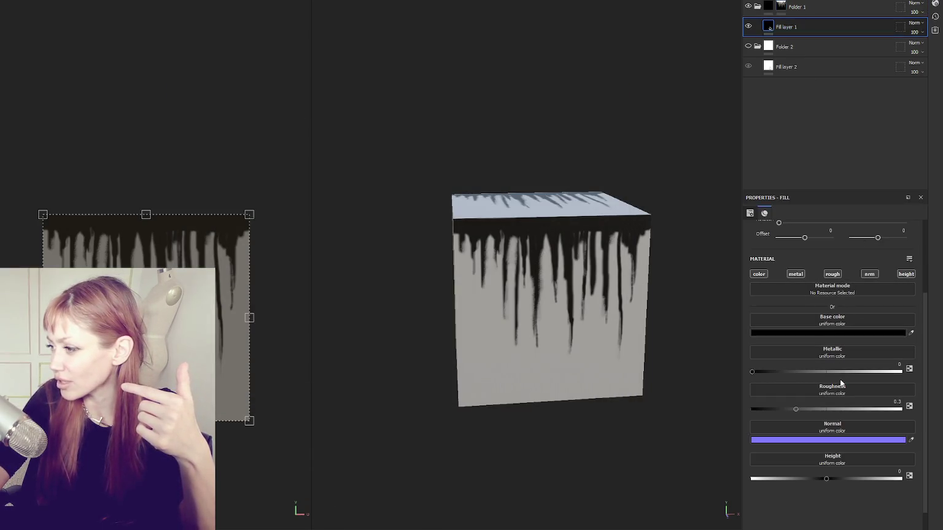
drag(796, 409, 902, 408)
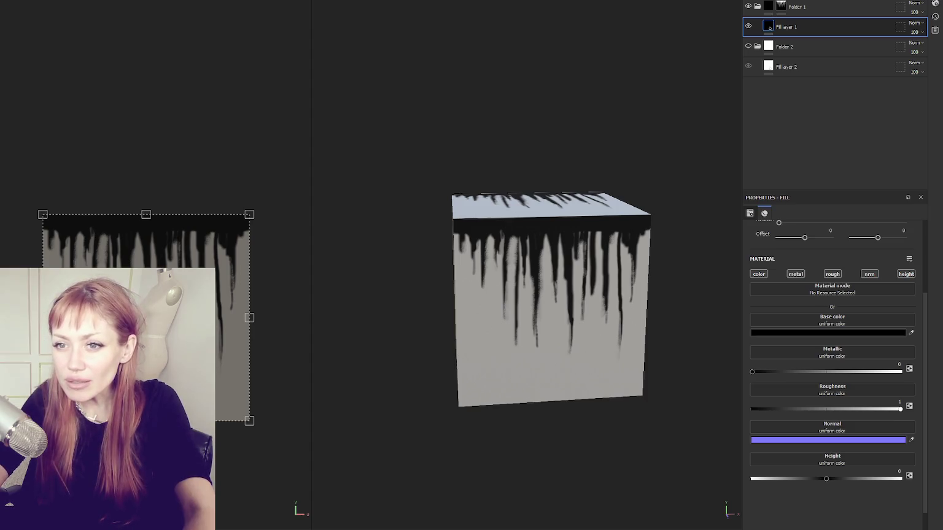
key(ctrl+shift+e)
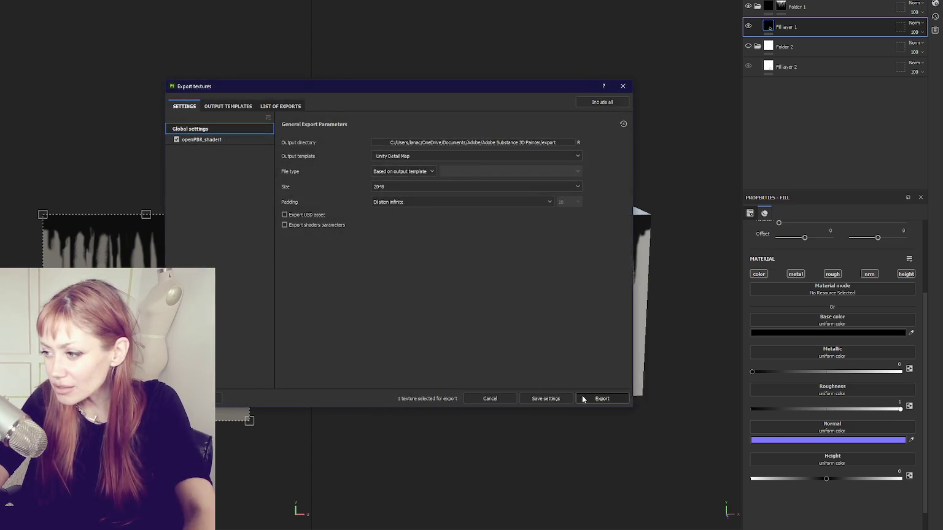
click(591, 400)
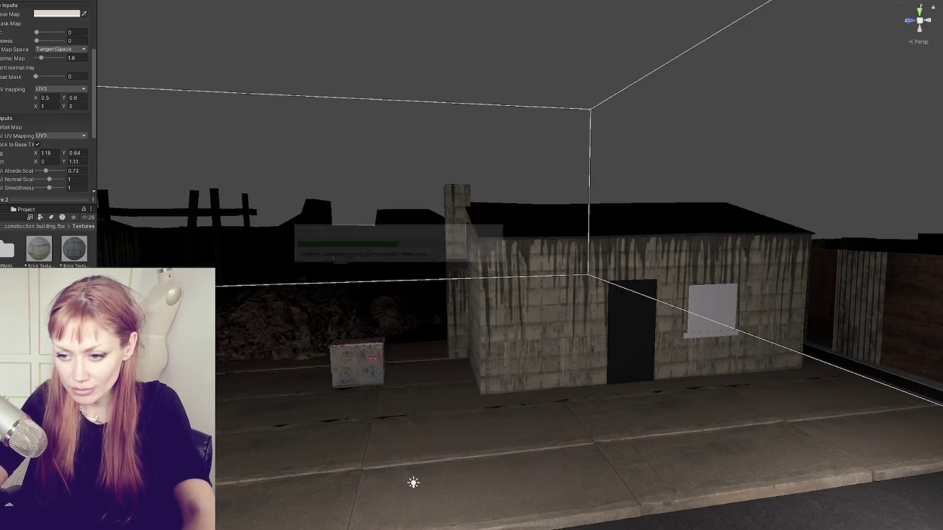
Step: Set the drip detail's Tiling Y to 0.41 and Offset Y to 0.49 while viewing the walls
scroll(48, 111, down, 3)
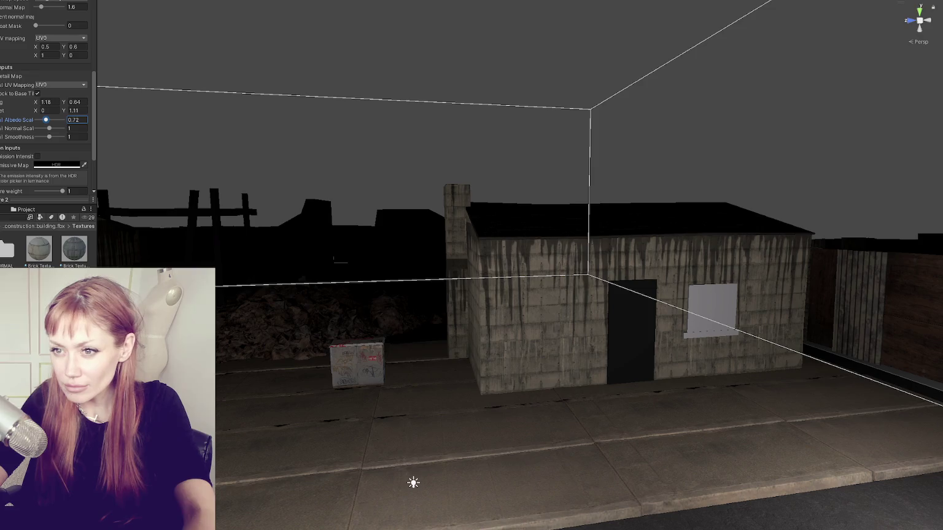
scroll(590, 284, up, 6)
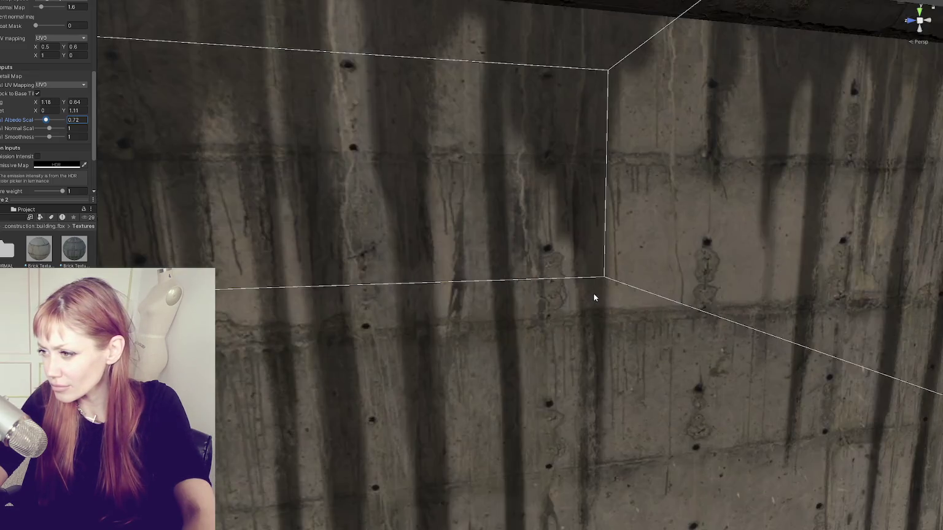
scroll(597, 289, down, 4)
mouse_move(598, 285)
mouse_down()
mouse_move(531, 270)
mouse_move(632, 280)
mouse_move(493, 291)
mouse_up()
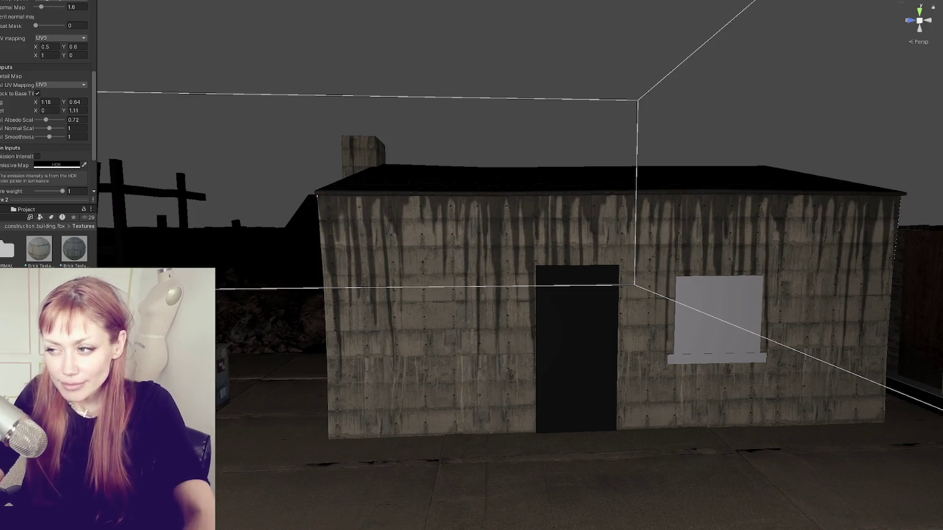
mouse_move(368, 258)
mouse_down()
mouse_move(369, 249)
mouse_move(442, 256)
mouse_move(375, 273)
mouse_move(253, 274)
mouse_move(375, 261)
mouse_up()
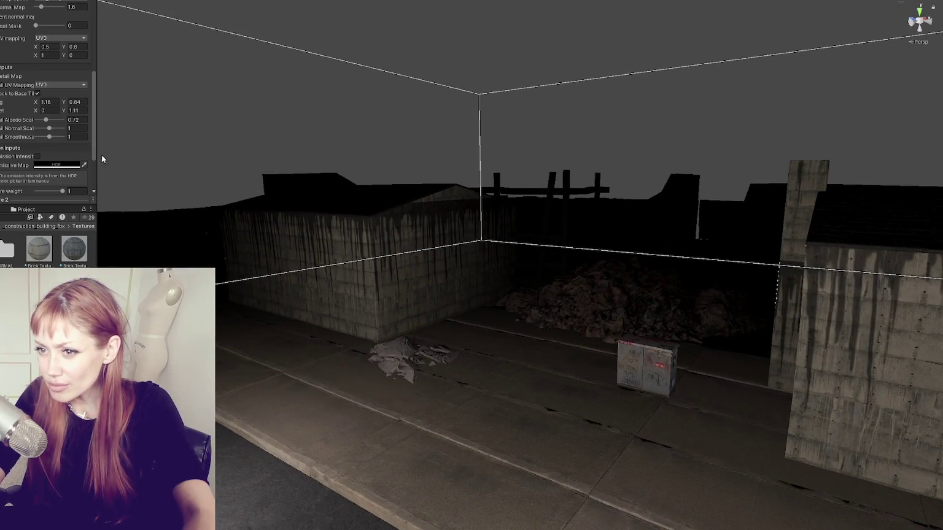
mouse_move(62, 105)
mouse_down()
mouse_move(72, 103)
mouse_move(49, 110)
mouse_move(61, 101)
mouse_move(63, 112)
mouse_move(63, 100)
mouse_move(69, 110)
mouse_up()
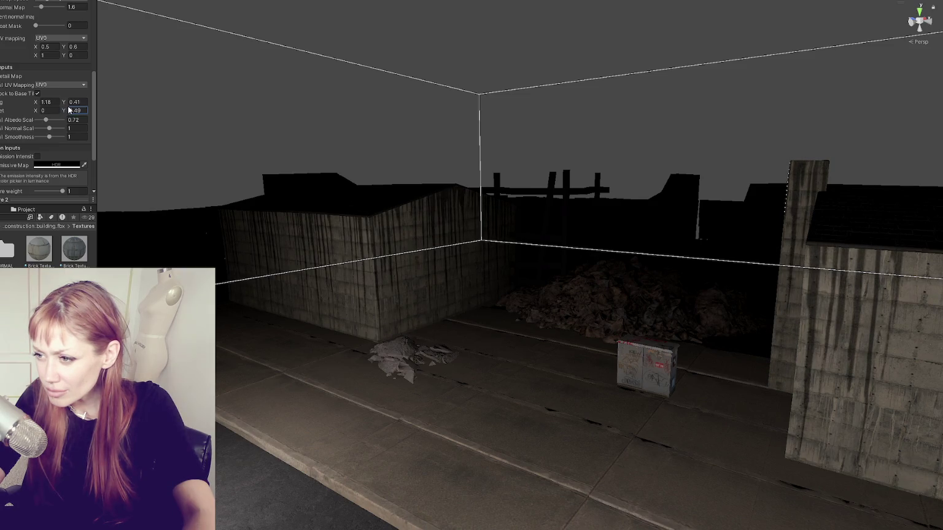
mouse_move(189, 183)
mouse_down()
mouse_move(276, 185)
mouse_move(190, 183)
mouse_up()
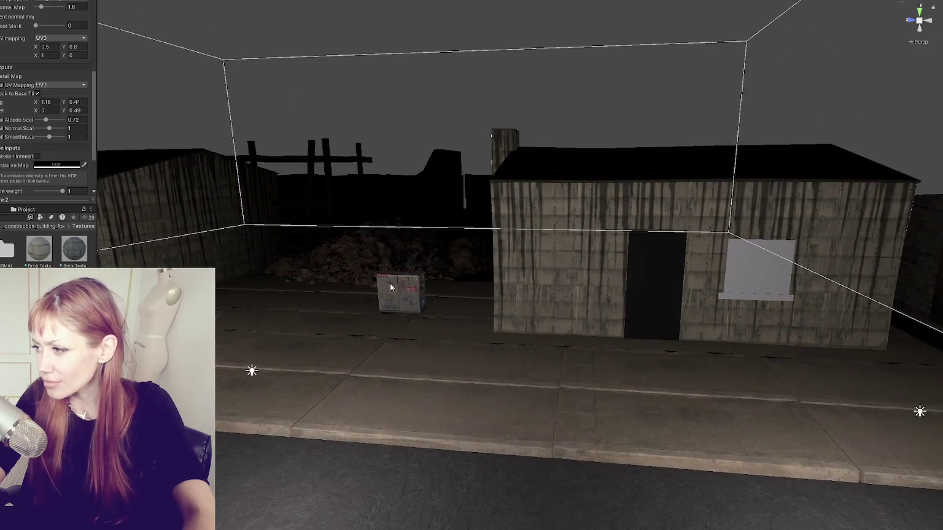
Step: Set the drip detail map's Tiling Y to about 0.4 and restore Offset Y to 0.49
drag(63, 102, 61, 111)
click(65, 112)
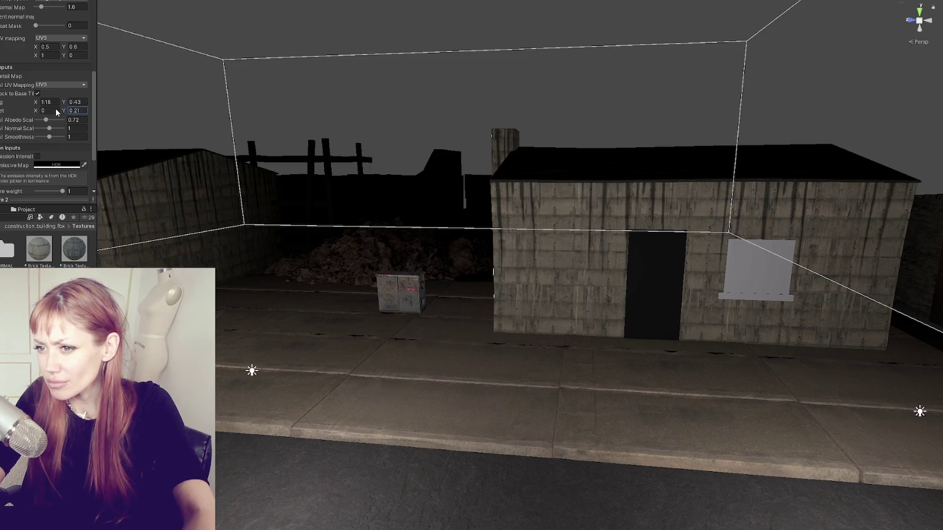
key(ctrl+z)
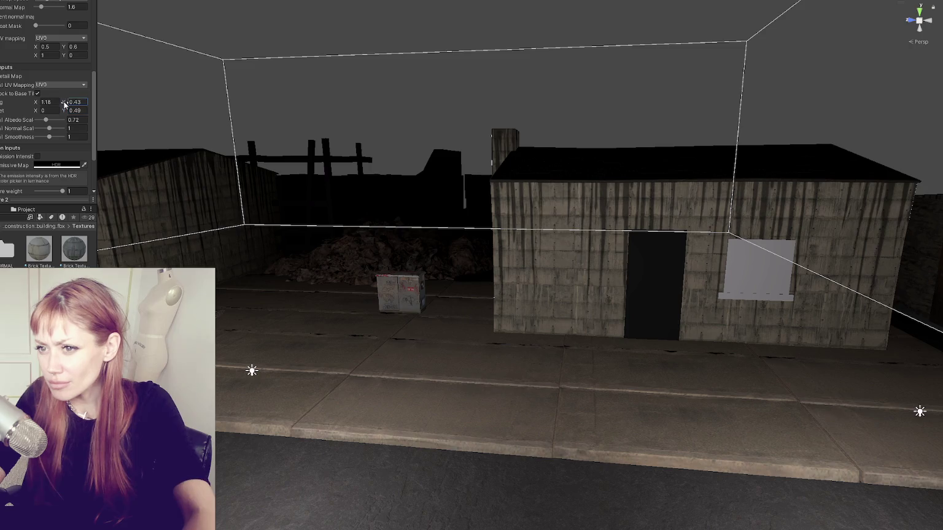
key(BackSpace)
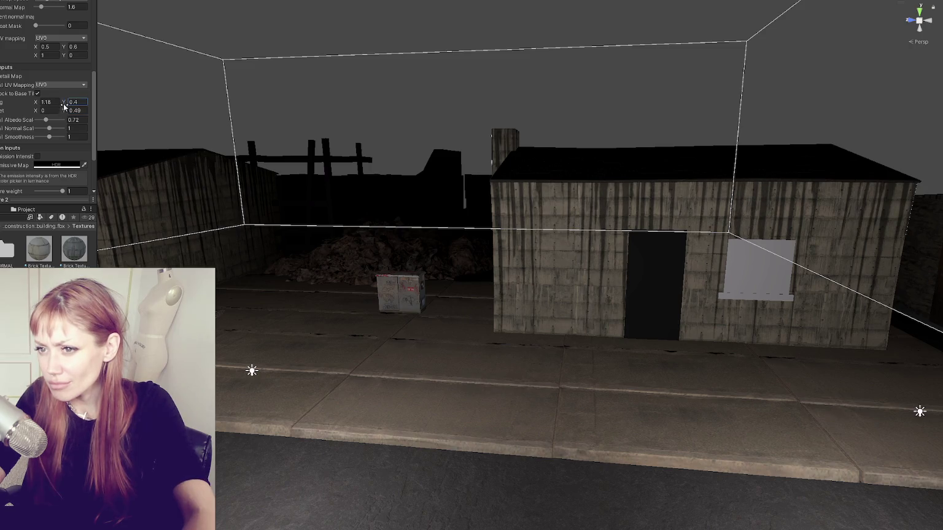